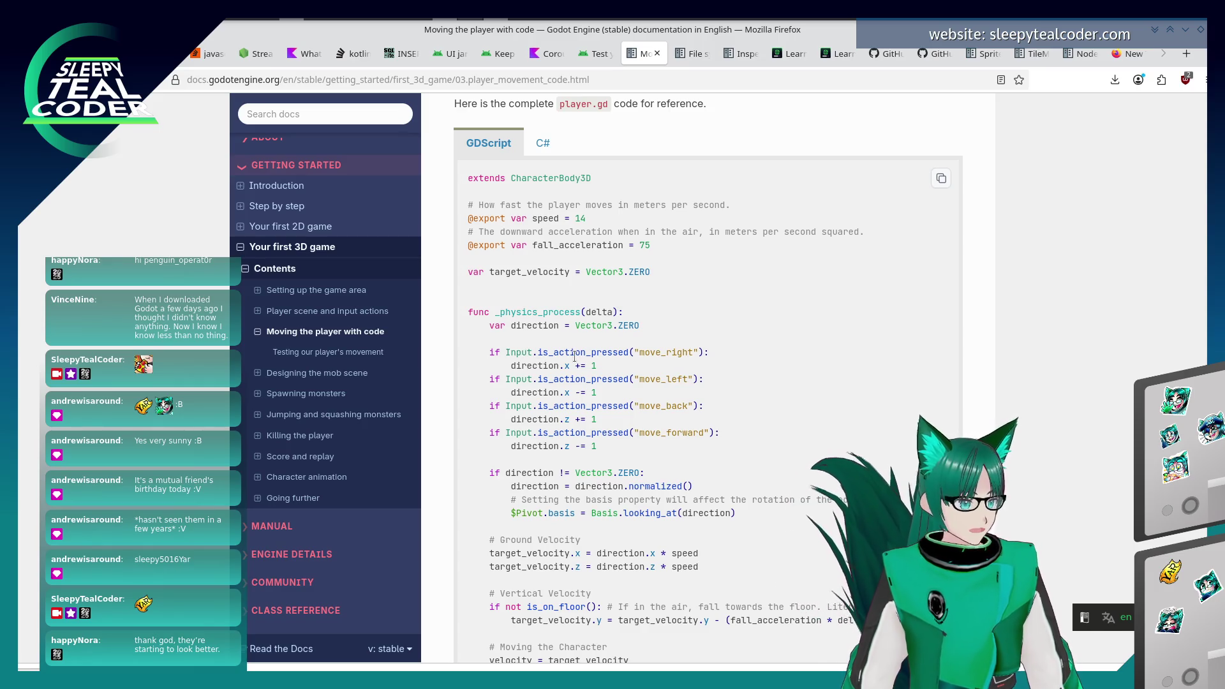
# - Switch from Firefox to the Godot editor with emote_3d.gd and place the caret on blank line 17
pyautogui.hotkey('alt', 'Tab')
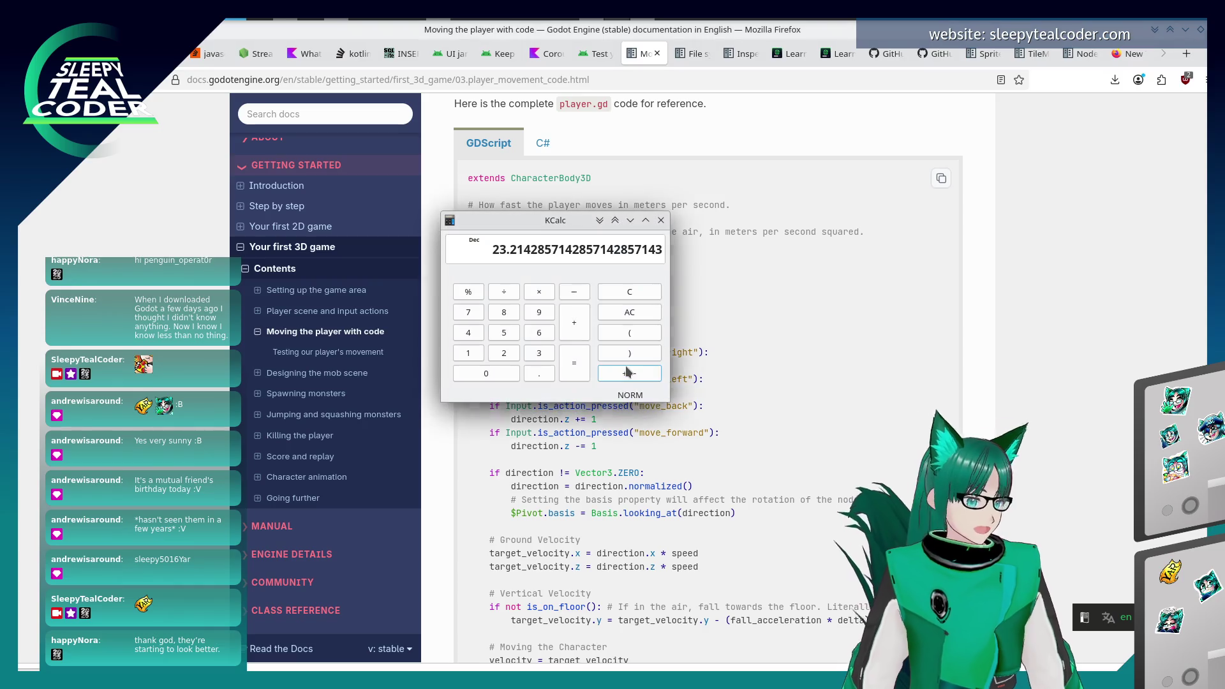
pyautogui.hotkey('alt', 'Tab')
pyautogui.hotkey('alt', 'Tab')
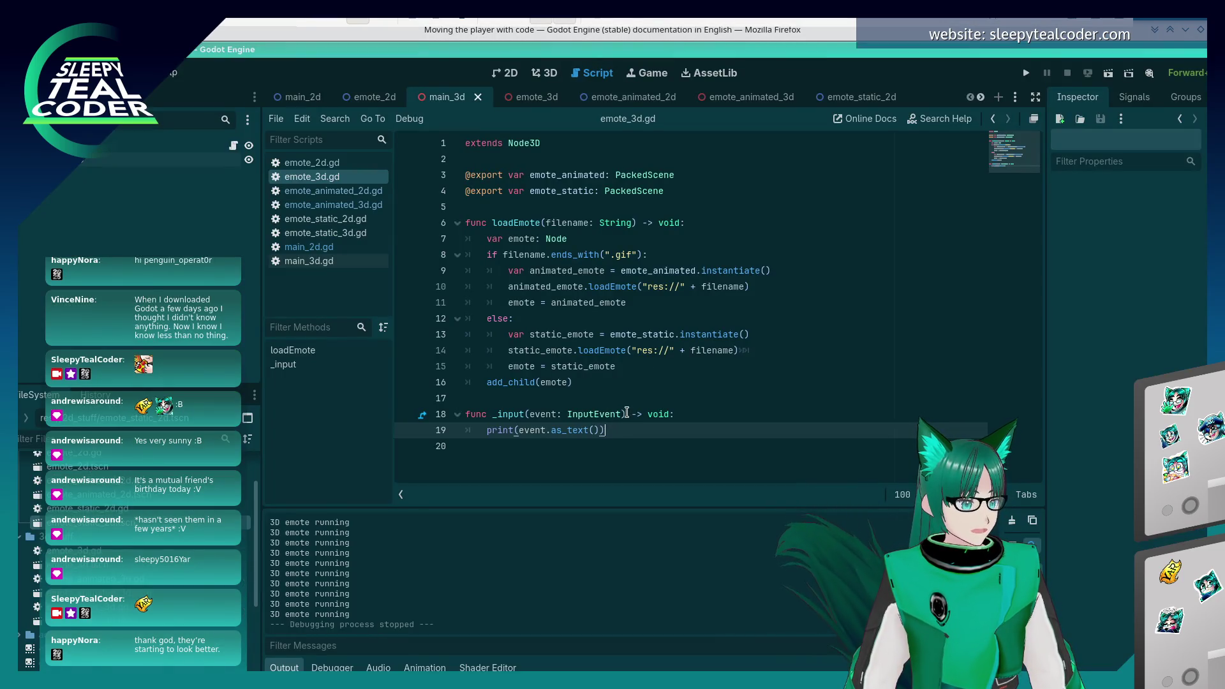
pyautogui.click(627, 400)
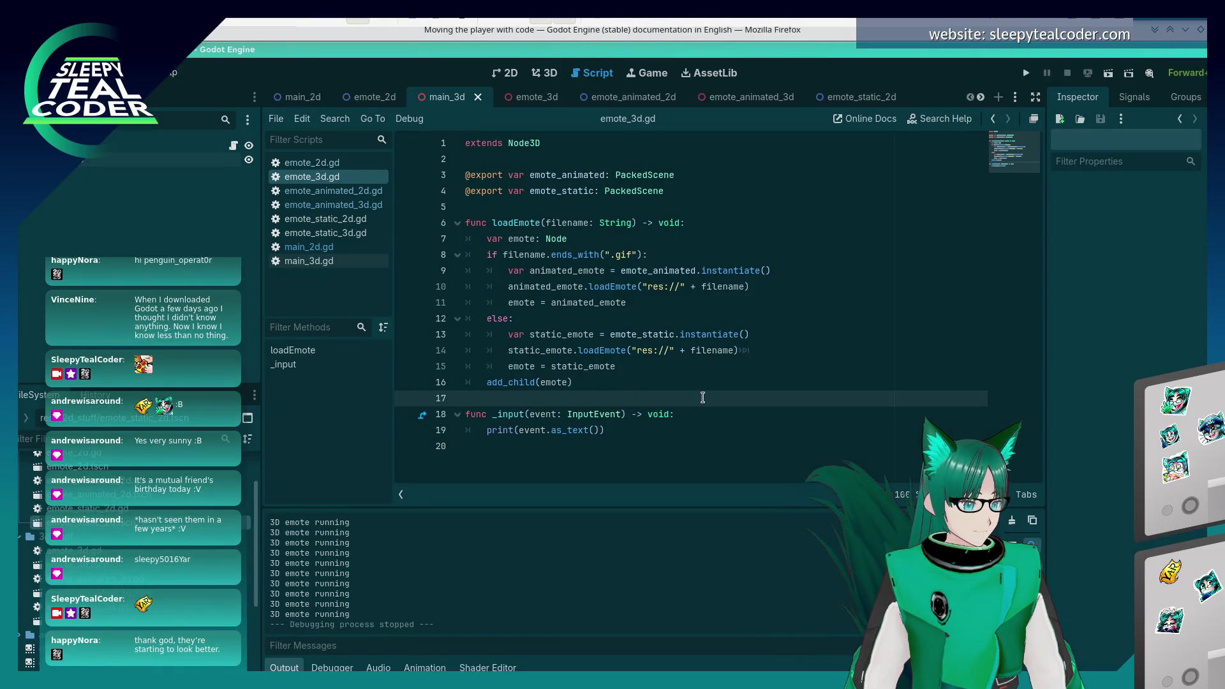
# - Replace _input with func _physics_process(delta) holding an if Input.is_action_pressed("scroll_up") test
pyautogui.moveTo(465, 414); pyautogui.dragTo(584, 437)
pyautogui.write('fu')
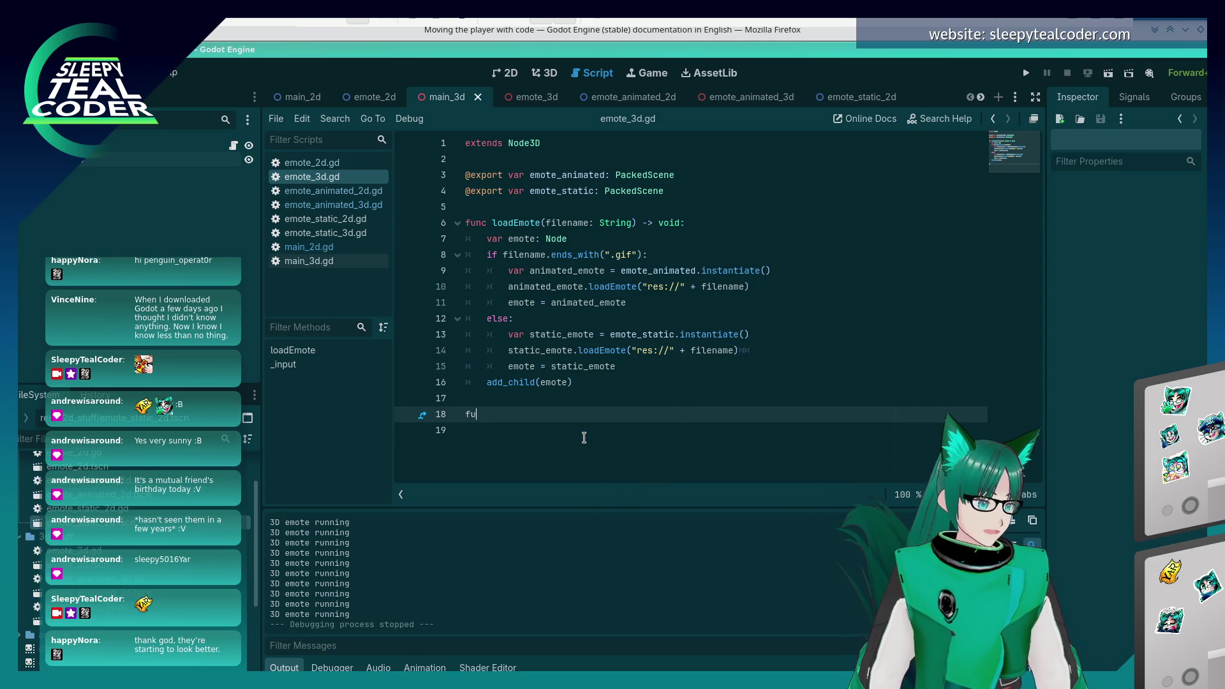
pyautogui.write('nc _ph')
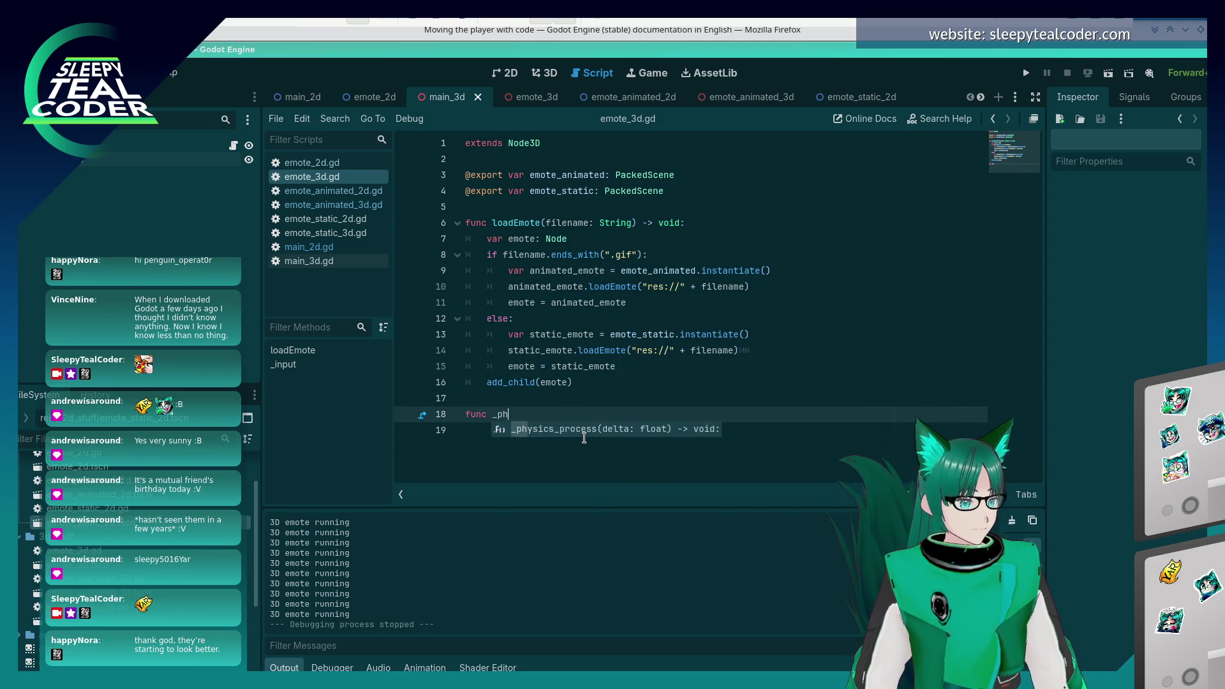
pyautogui.press('Return')
pyautogui.press('Return')
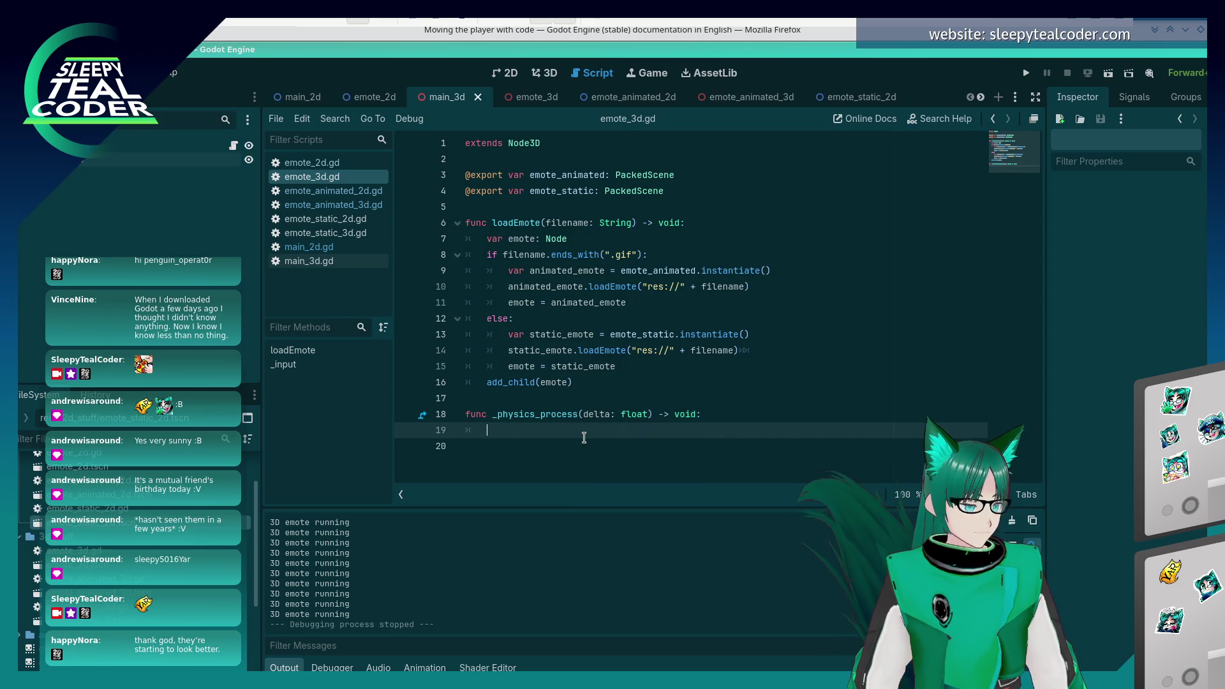
pyautogui.write('if (')
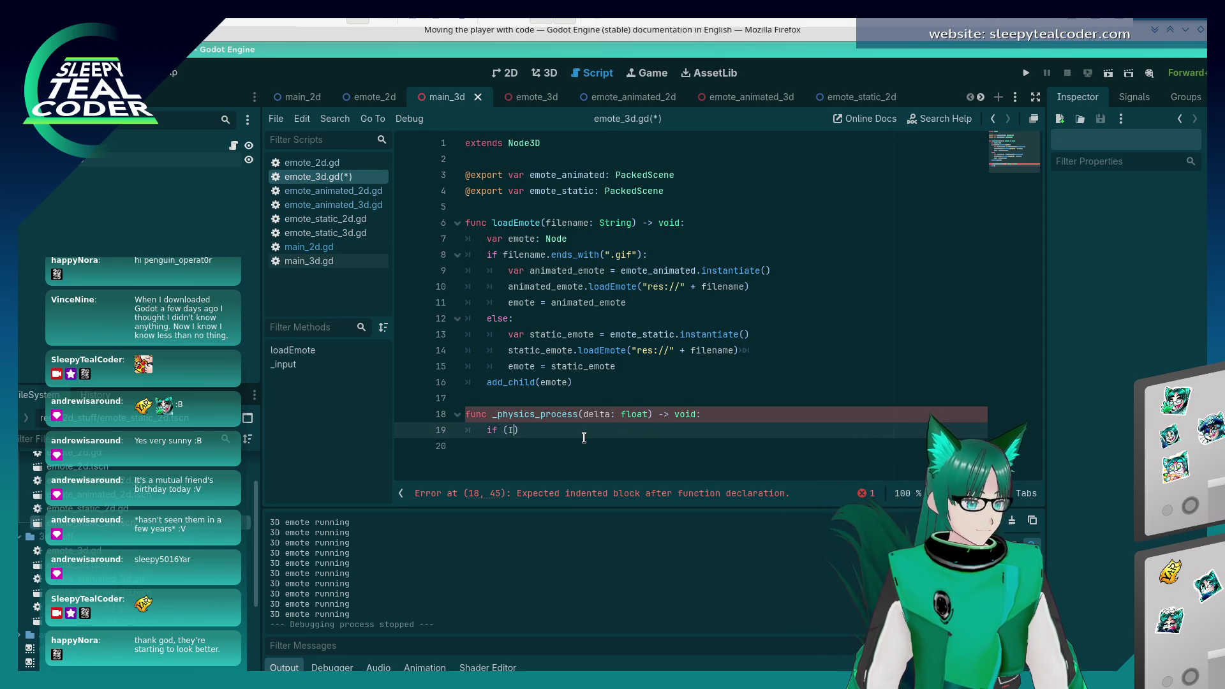
pyautogui.write('Input.i')
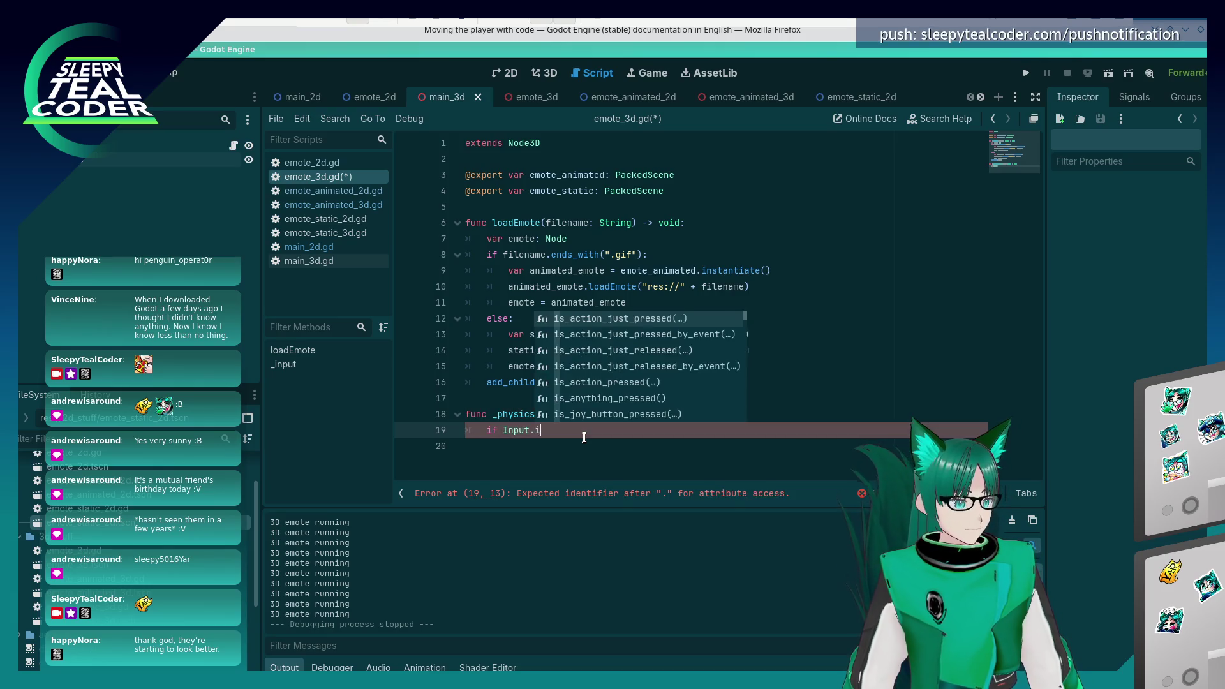
pyautogui.write('s_act')
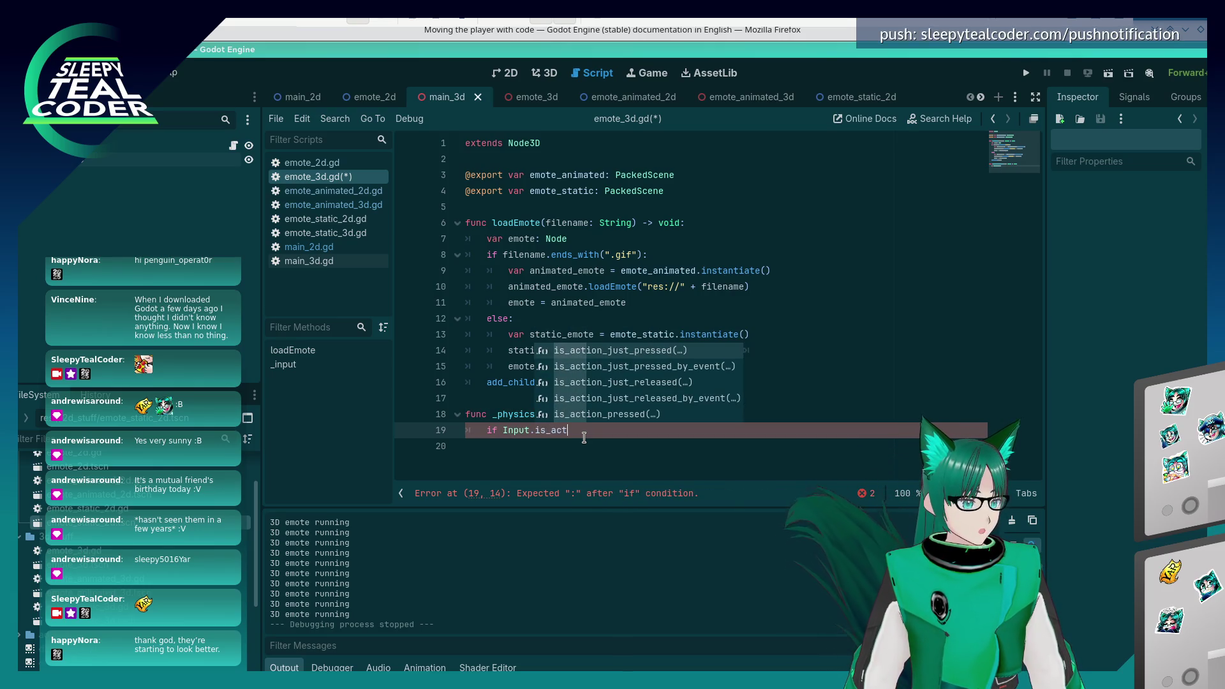
pyautogui.hotkey('alt', 'Tab')
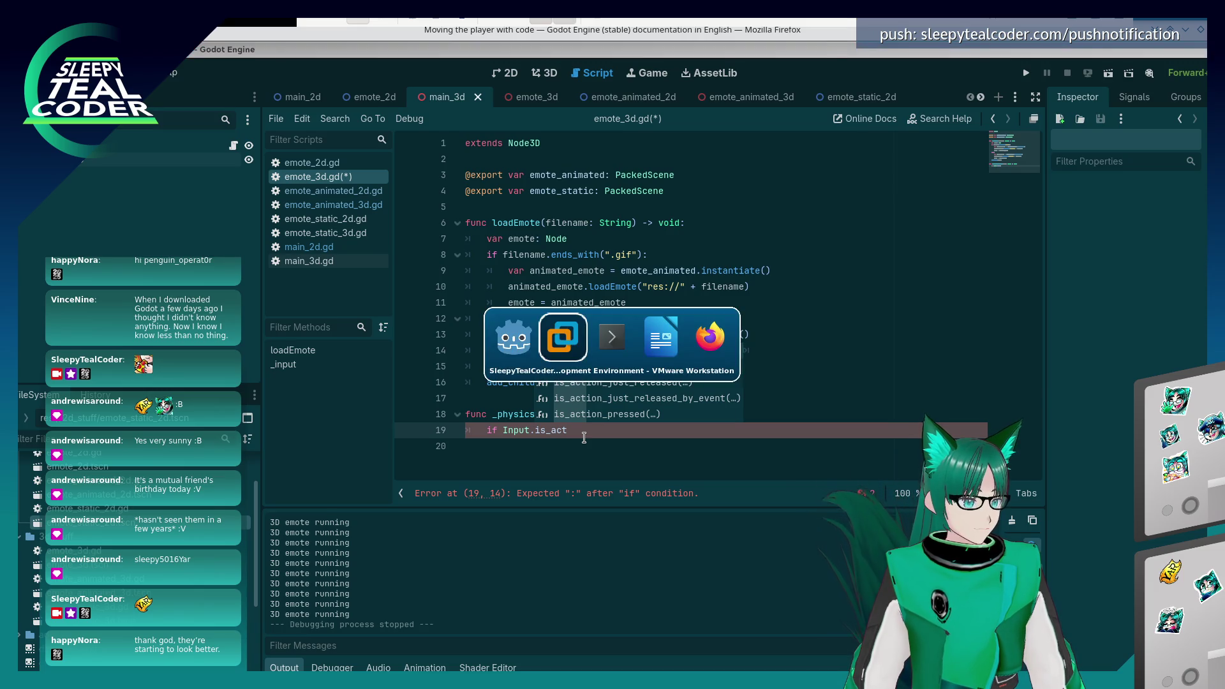
pyautogui.press('Tab')
pyautogui.press('Tab')
pyautogui.press('Tab')
pyautogui.hotkey('alt', 'Tab')
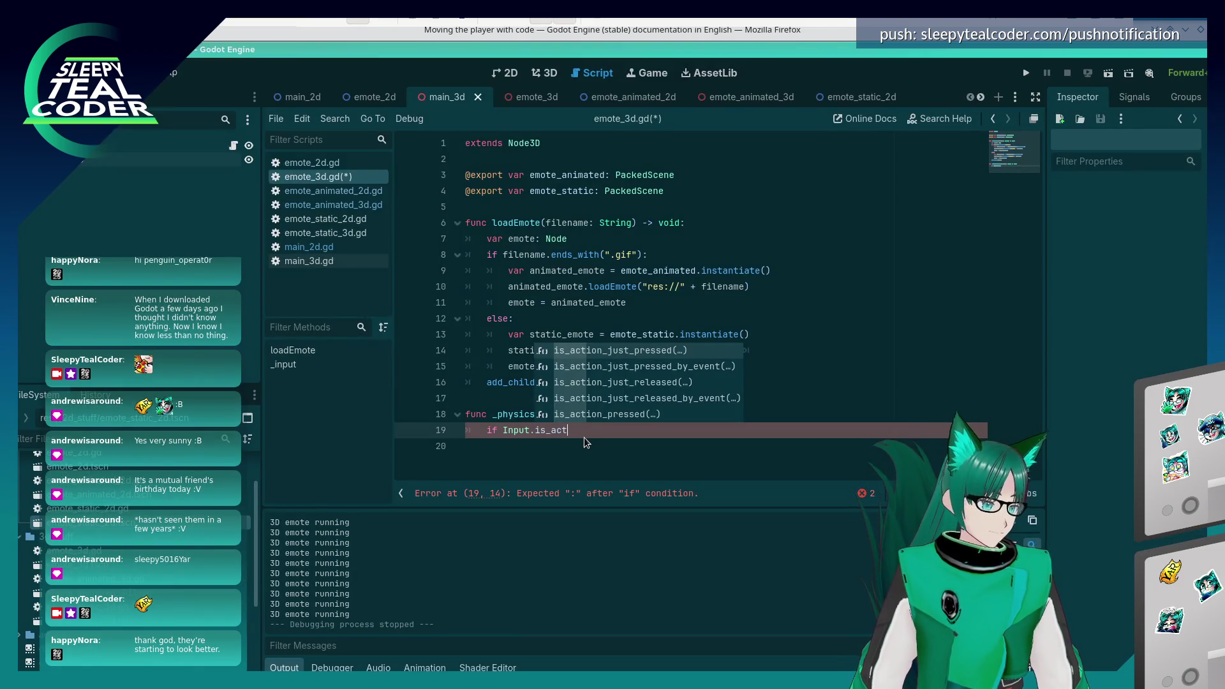
pyautogui.write('ion_press')
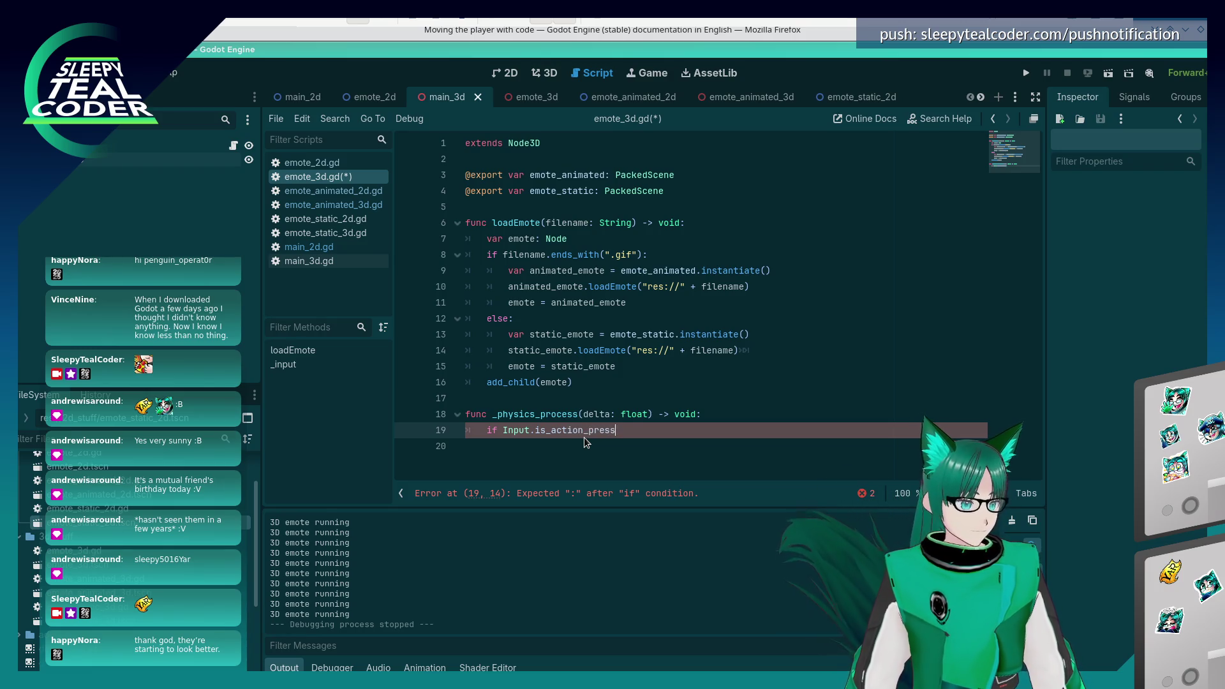
pyautogui.write('ed("scroll ')
pyautogui.write('up')
pyautogui.press('Return')
pyautogui.press('End')
pyautogui.press('Return')
# - Add an elif Input.is_action_pressed("scroll_down") branch and end both conditions with colons
pyautogui.write('els')
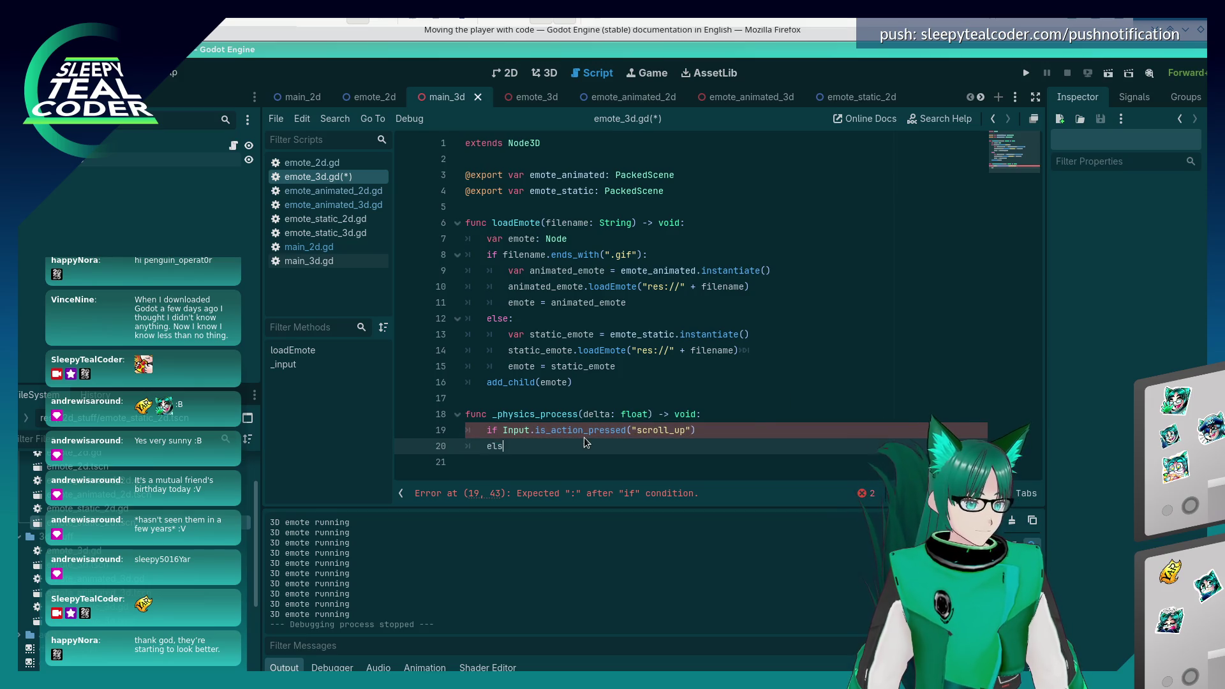
pyautogui.press('BackSpace')
pyautogui.write('if Input')
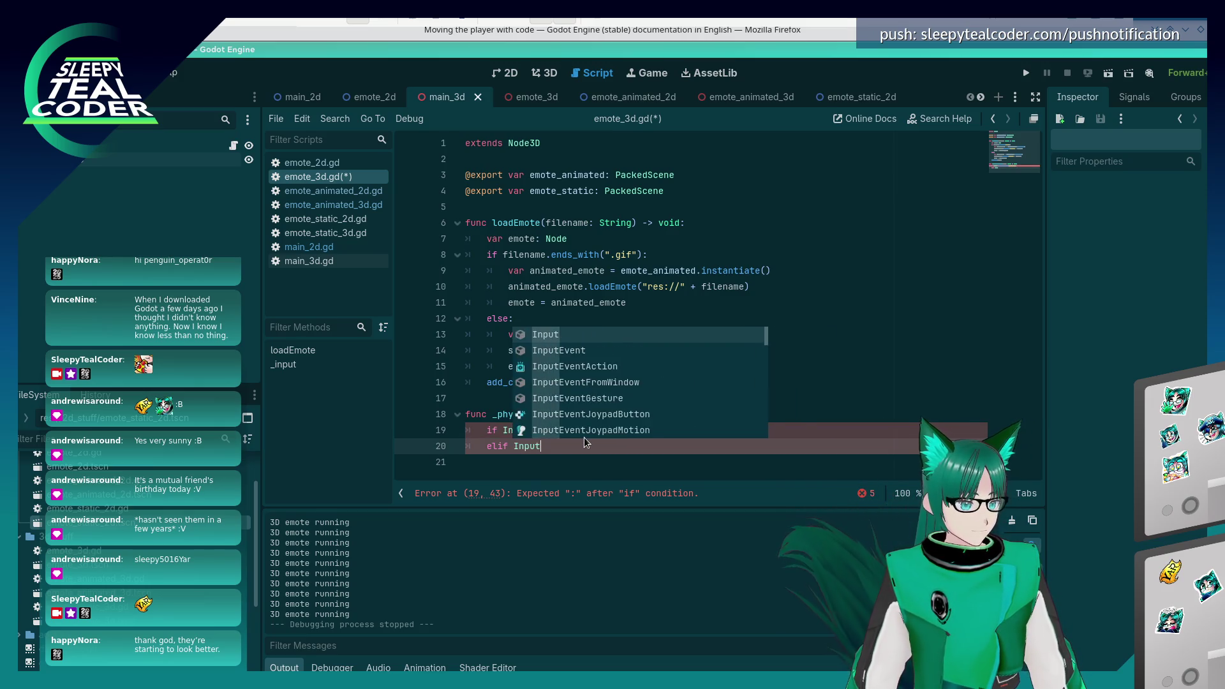
pyautogui.write('.')
pyautogui.press('Escape')
pyautogui.write('is_action_presse')
pyautogui.press('Return')
pyautogui.write('"scrolkl')
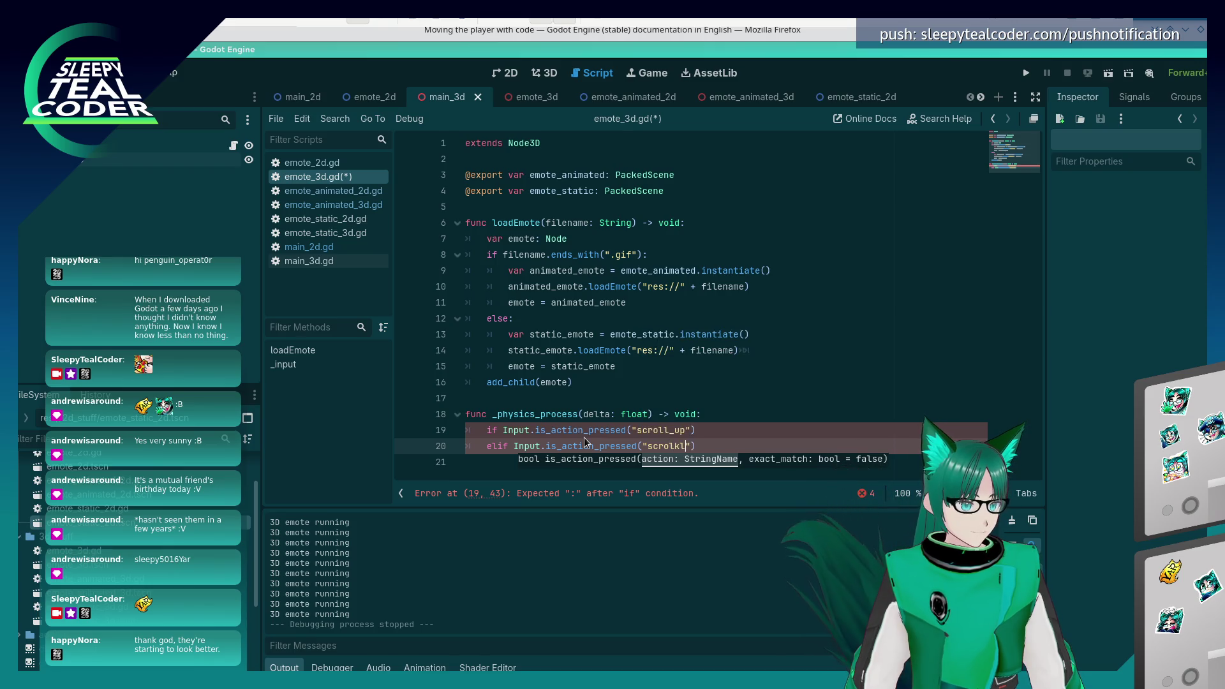
pyautogui.press('BackSpace')
pyautogui.press('BackSpace')
pyautogui.write('l_down')
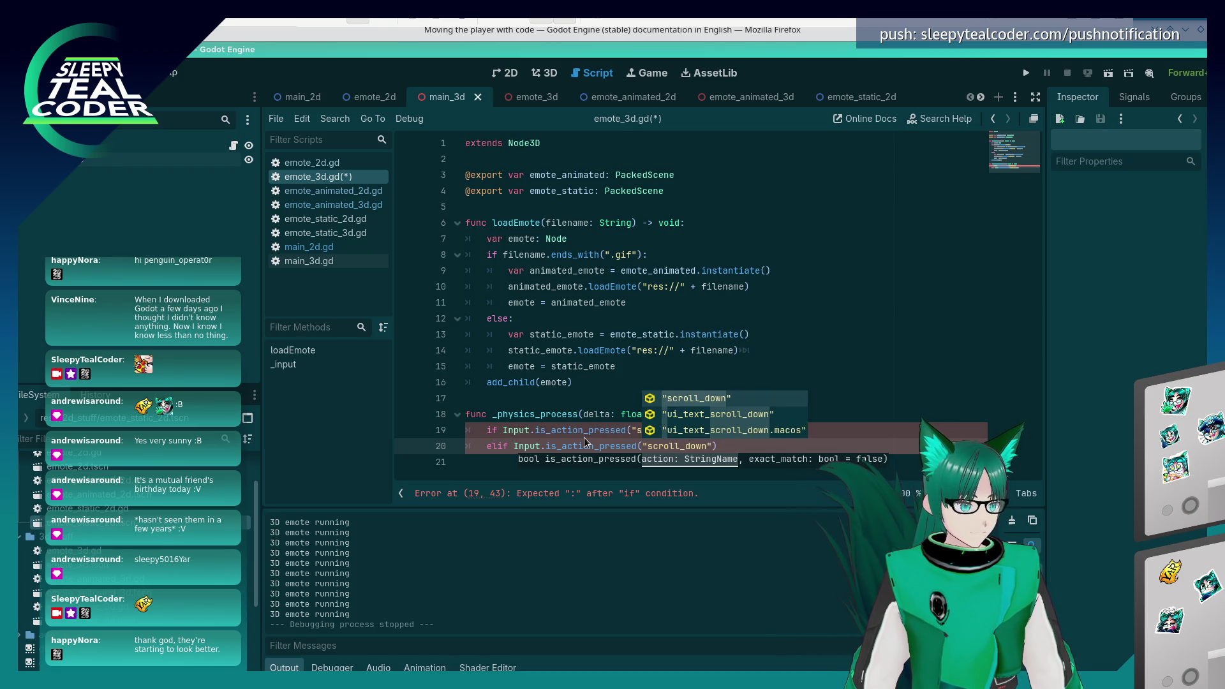
pyautogui.press('Escape')
pyautogui.press('Up')
pyautogui.press('End')
pyautogui.write(':')
pyautogui.press('Down')
pyautogui.press('End')
pyautogui.write(':')
pyautogui.press('Return')
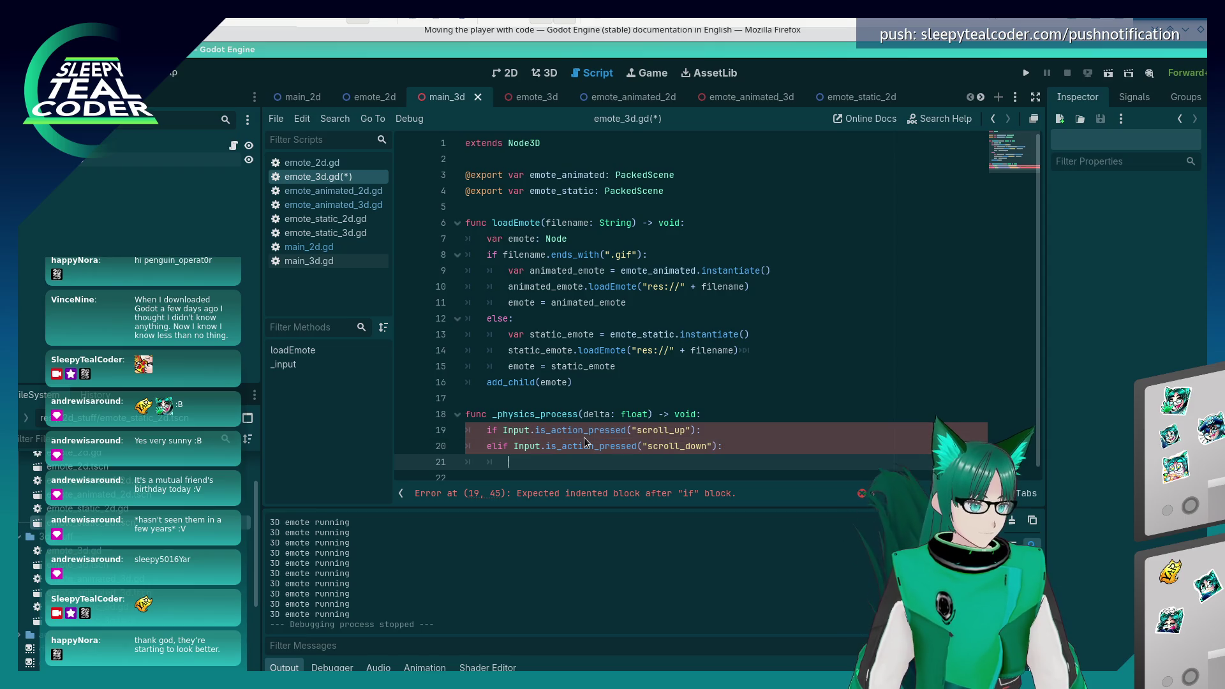
# - Add an elif Input.is_action_pressed("middle_click"): branch below the scroll branches
pyautogui.write('elif I')
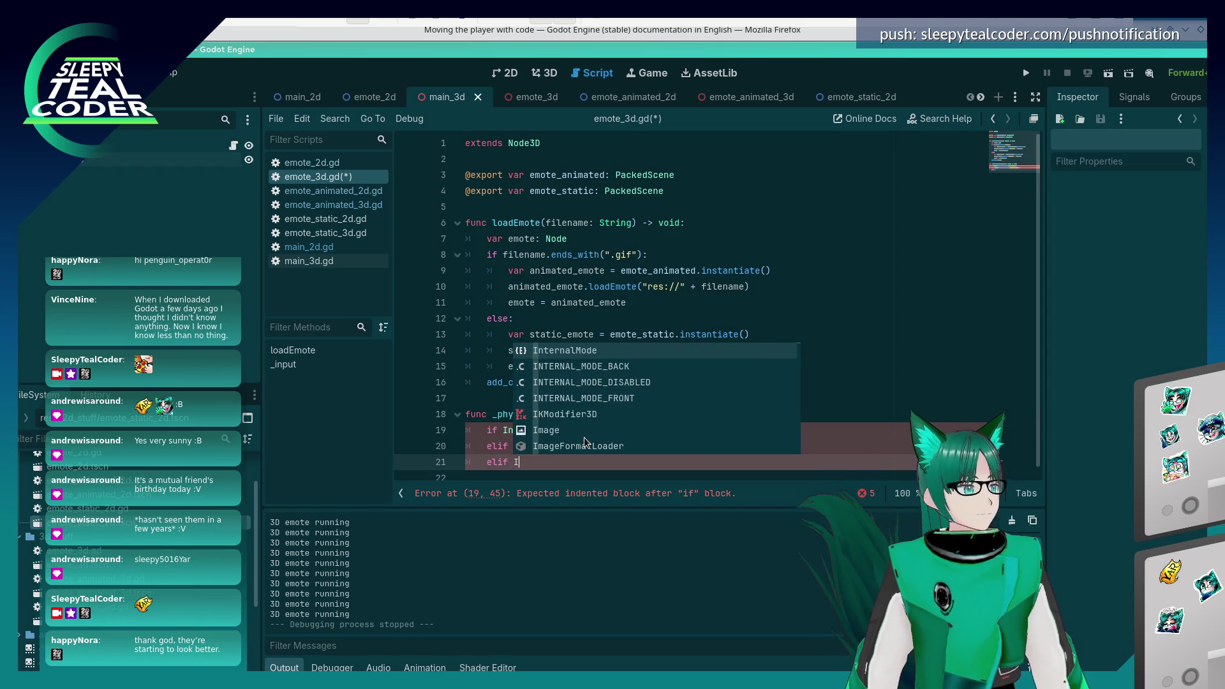
pyautogui.write('nput.')
pyautogui.press('Escape')
pyautogui.write('is_action_pressed("')
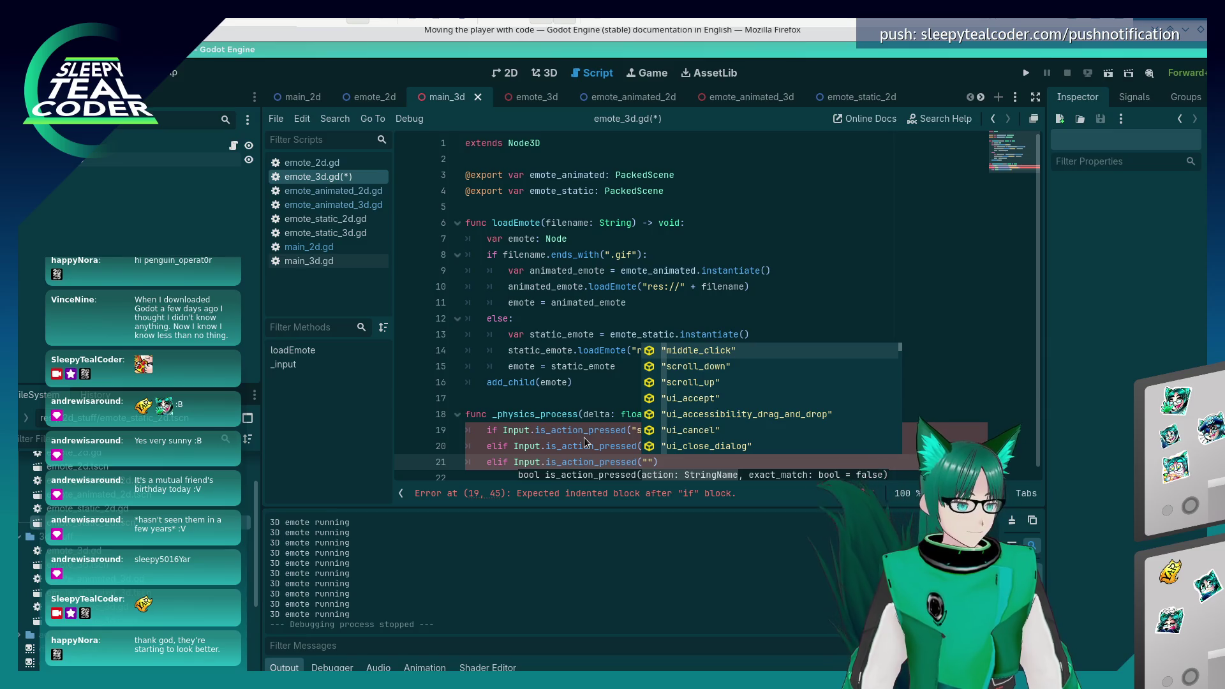
pyautogui.write('middle_click')
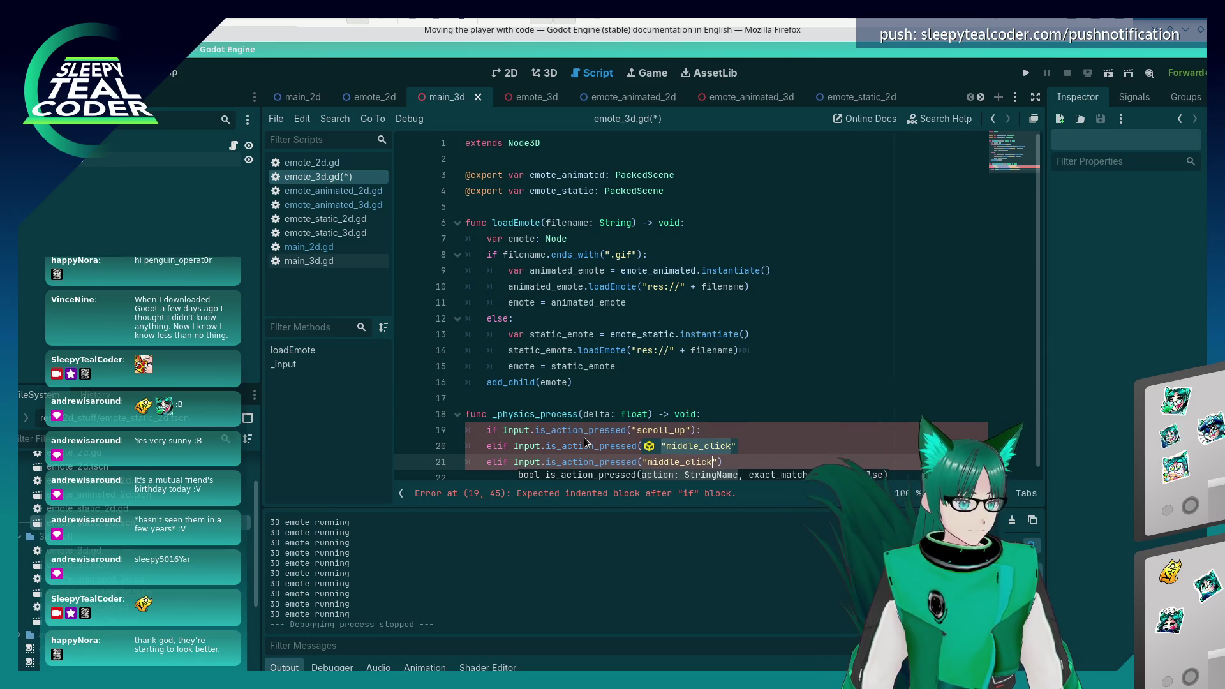
pyautogui.press('Return')
pyautogui.press('End')
pyautogui.write(':')
pyautogui.press('Up')
pyautogui.press('Up')
pyautogui.press('End')
pyautogui.press('Return')
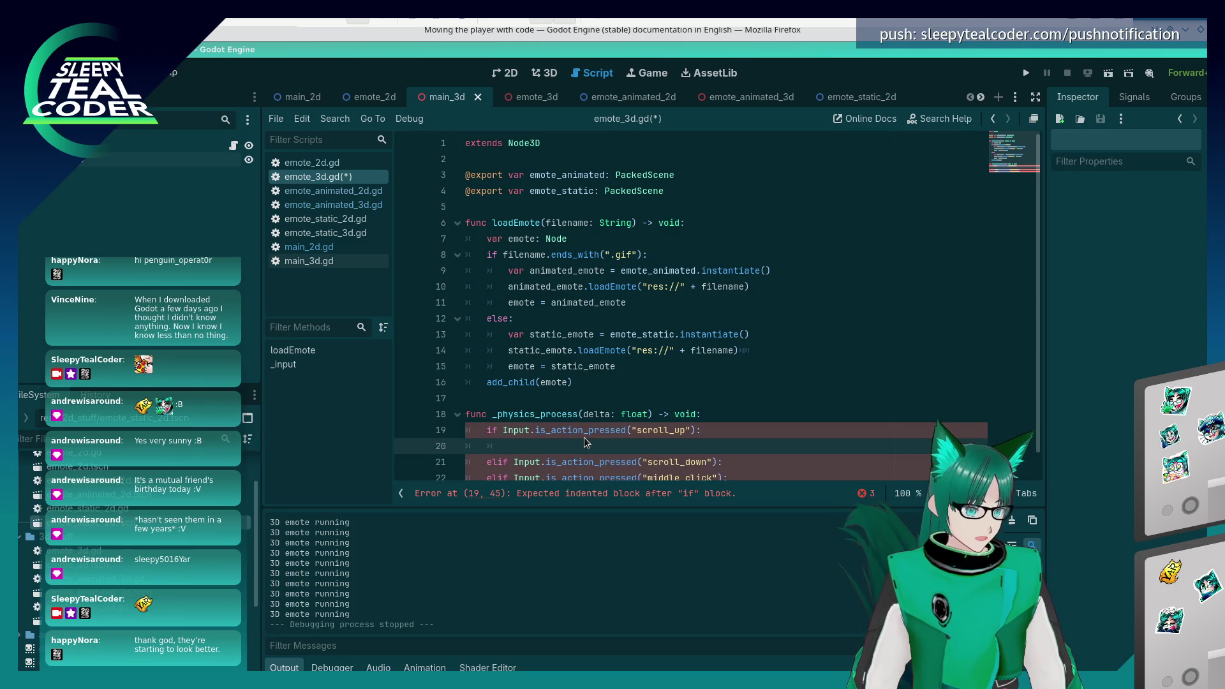
# - Make scroll_up add 50 to $Camera3D.position.z and scroll_down subtract 50
pyautogui.scroll(-1, 584, 383)
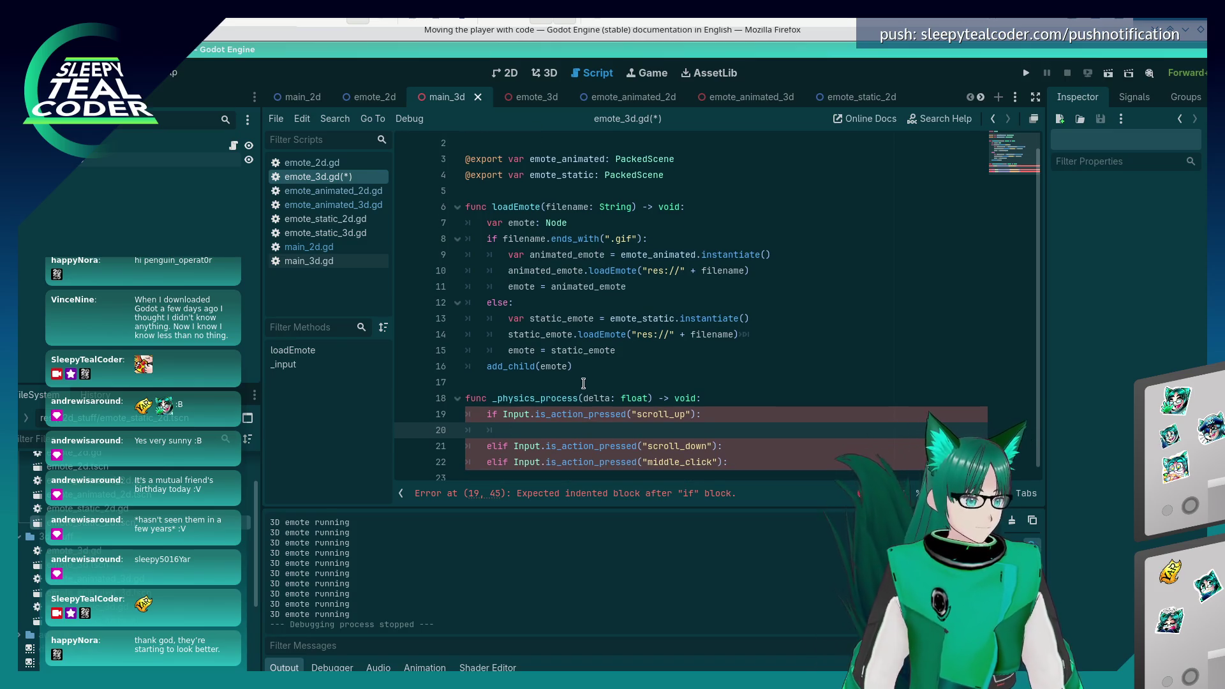
pyautogui.write('$Camera2')
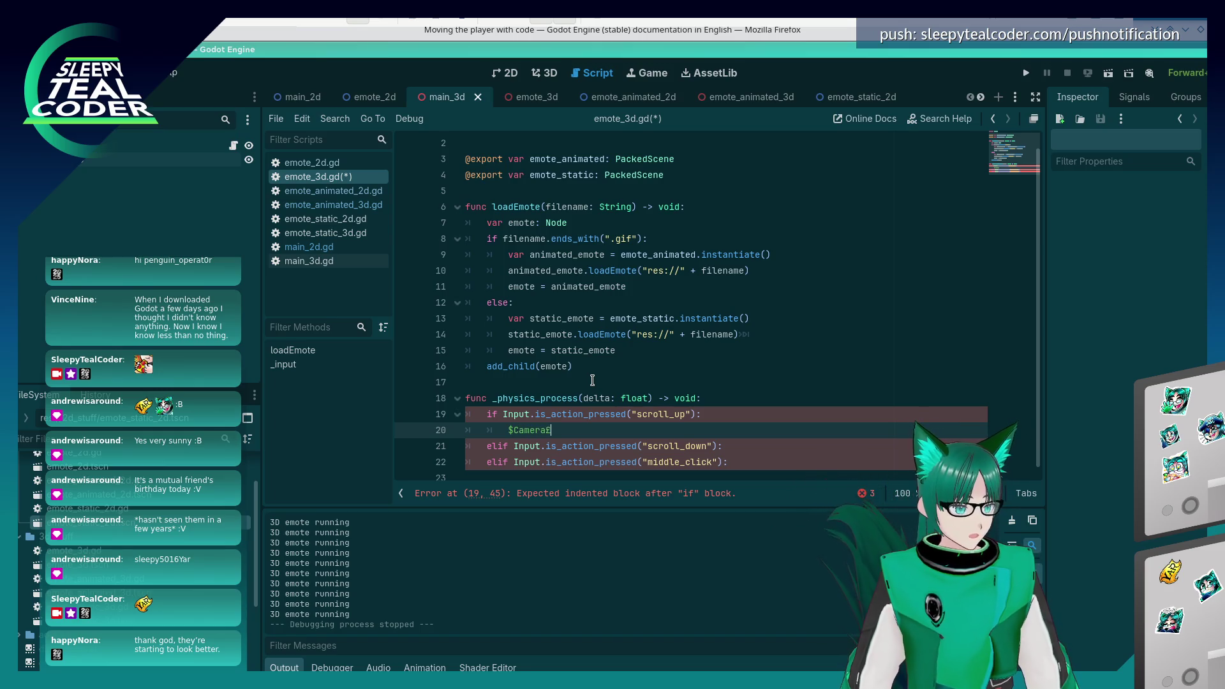
pyautogui.press('BackSpace')
pyautogui.write('3D.pos')
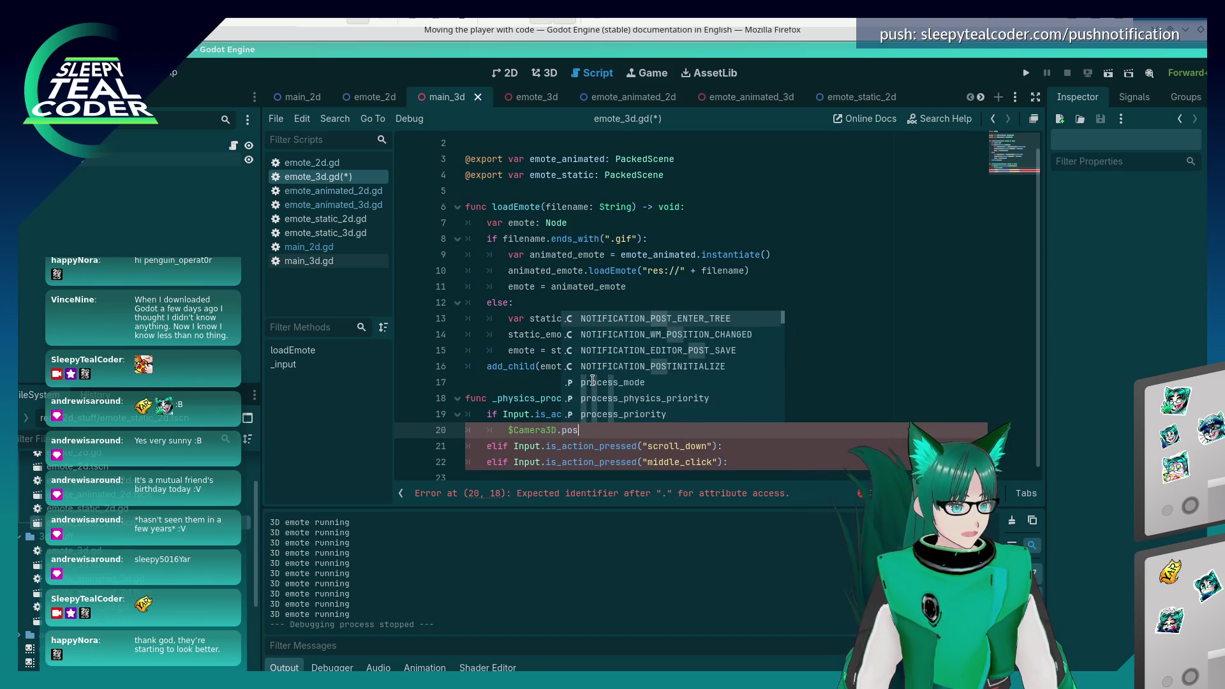
pyautogui.write('ition.z')
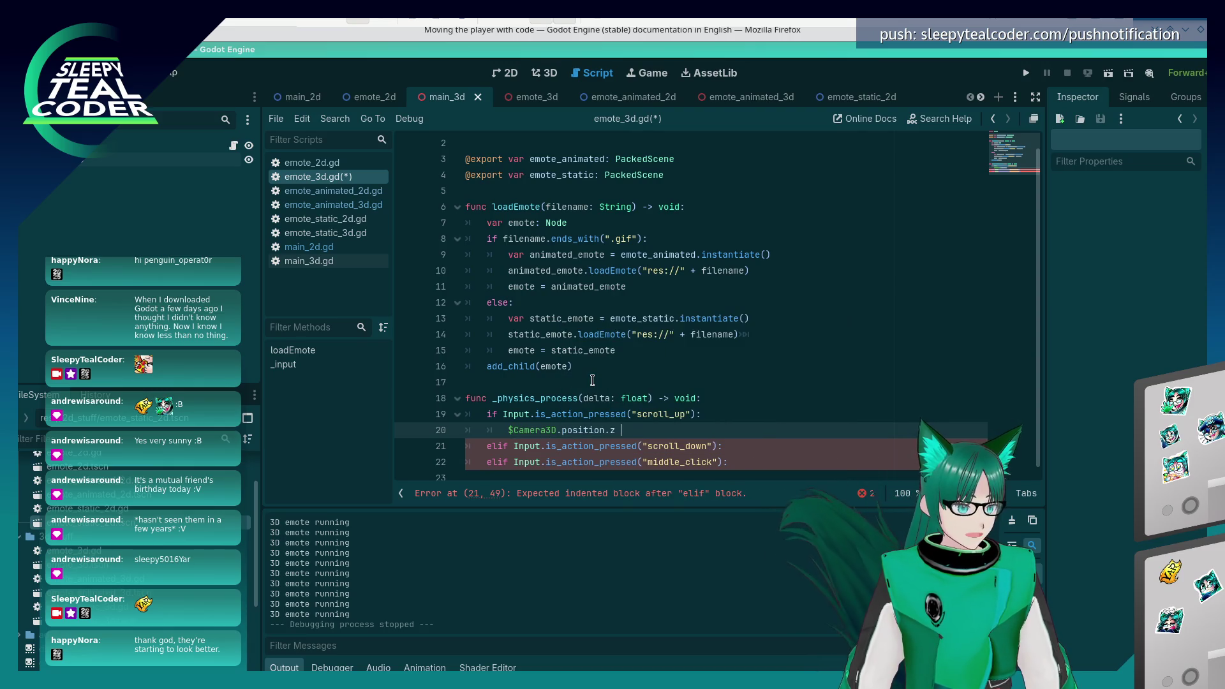
pyautogui.write('+= ')
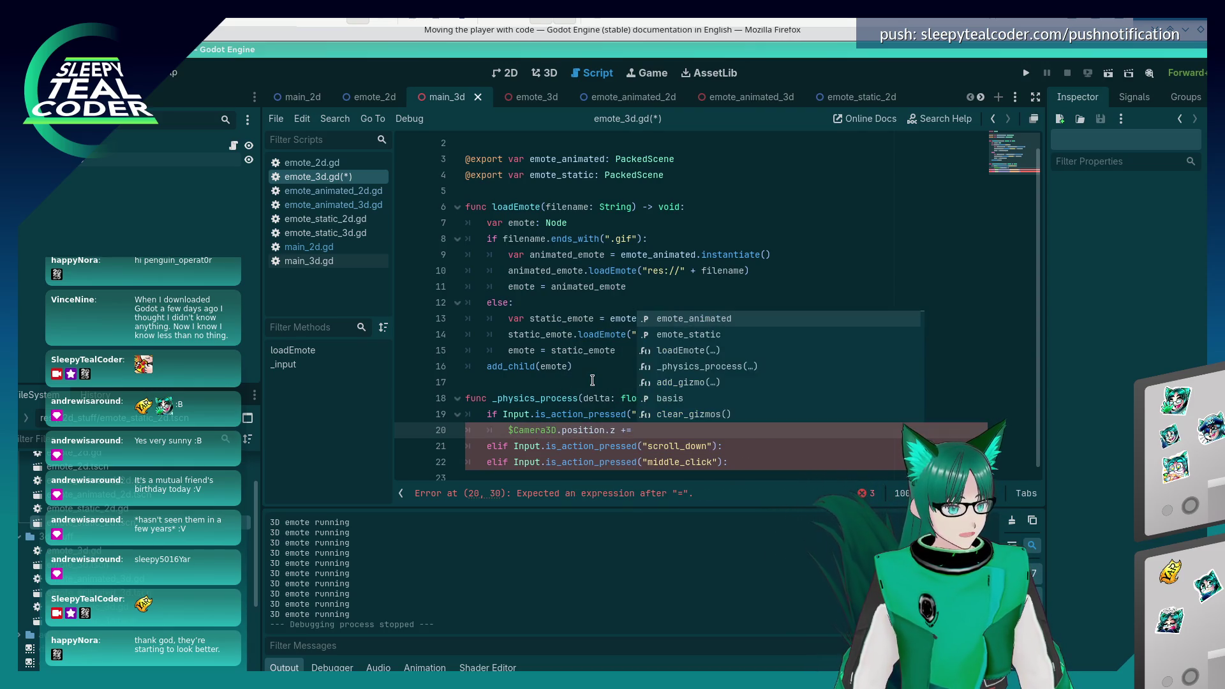
pyautogui.write('50')
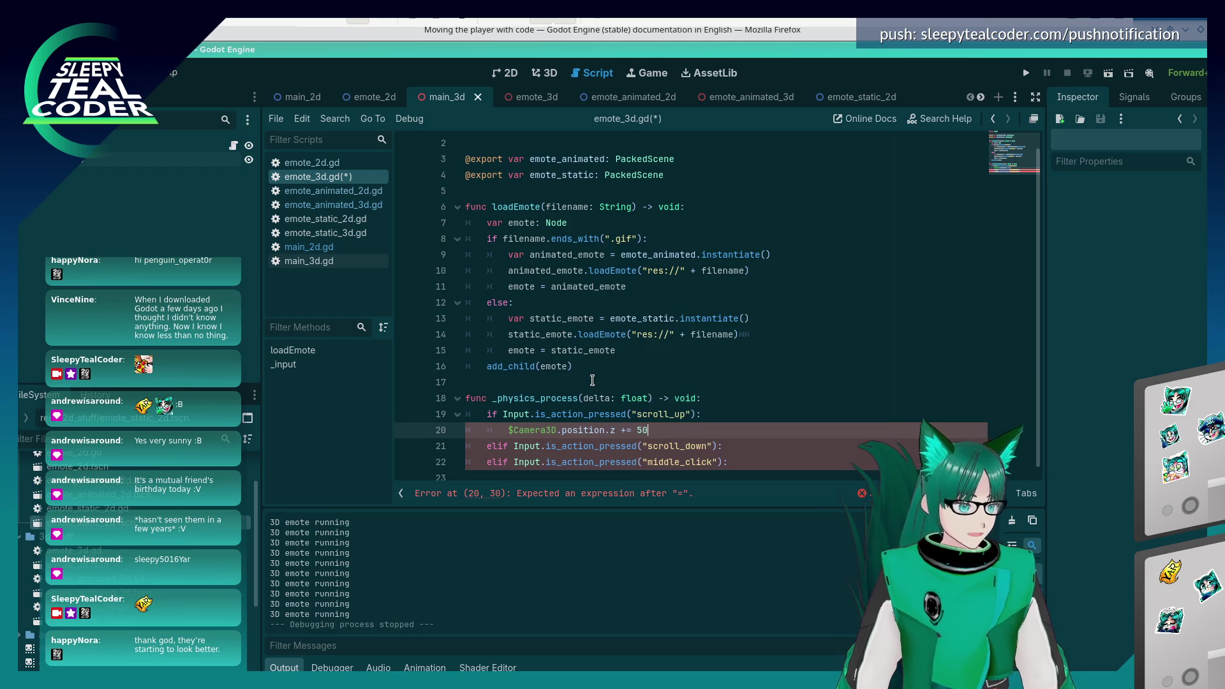
pyautogui.hotkey('ctrl', 'shift', 'd')
pyautogui.hotkey('alt', 'Down')
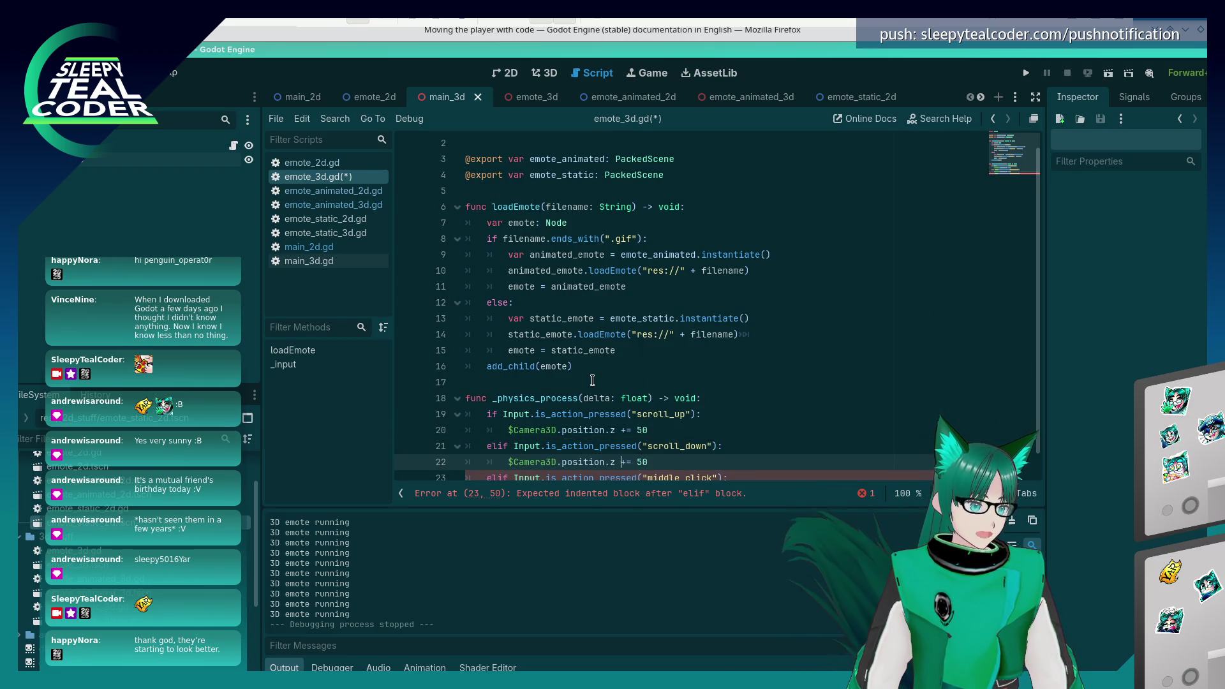
pyautogui.press('Left')
pyautogui.press('Left')
pyautogui.press('BackSpace')
pyautogui.write('-')
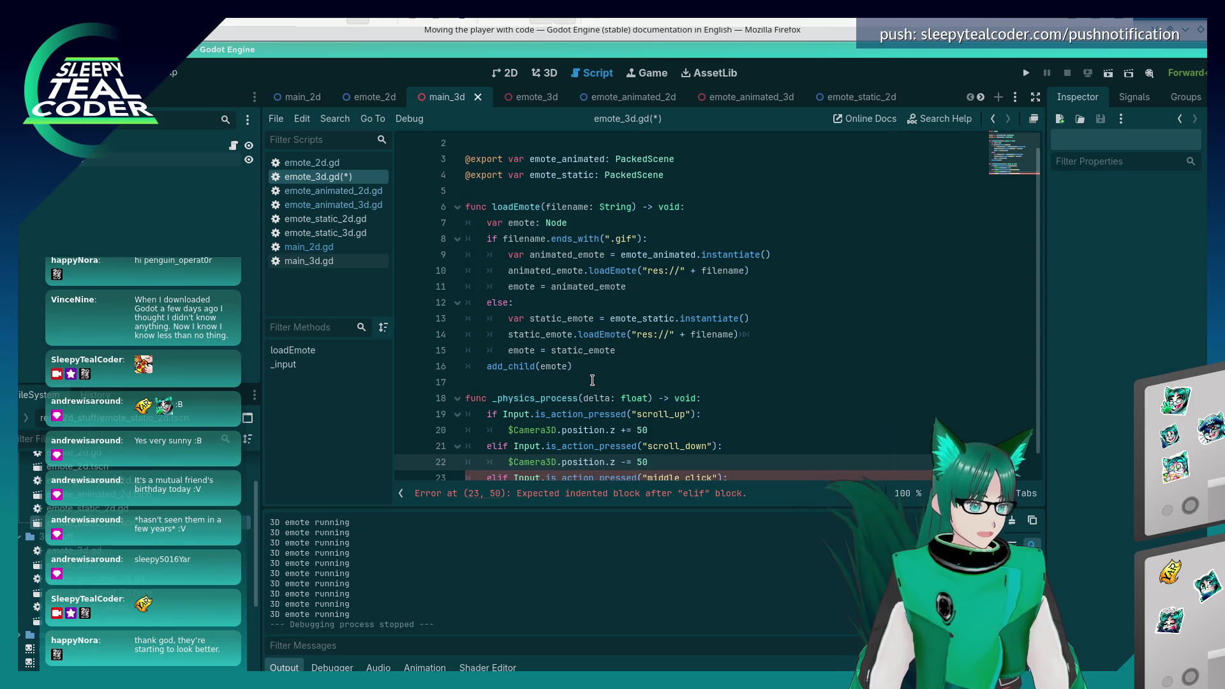
# - Copy the camera position line under the middle_click branch
pyautogui.hotkey('shift', 'Home')
pyautogui.hotkey('ctrl', 'c')
pyautogui.press('Down')
pyautogui.press('End')
pyautogui.press('Return')
pyautogui.hotkey('ctrl', 'v')
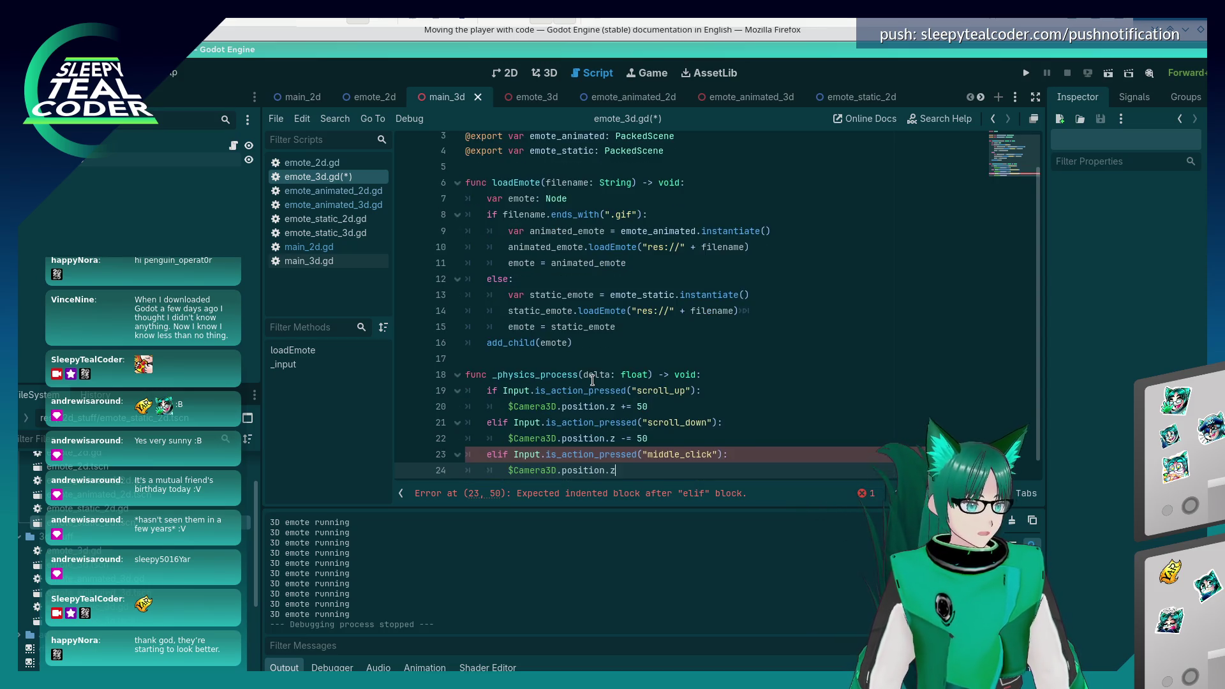
# - Change both step values to 50.0, make middle_click set position.z = 0.0, and save
pyautogui.press('Down')
pyautogui.press('End')
pyautogui.write('.0')
pyautogui.press('Up')
pyautogui.press('Up')
pyautogui.write('.0')
pyautogui.press('Down')
pyautogui.press('Down')
pyautogui.press('Down')
pyautogui.press('Down')
pyautogui.press('End')
pyautogui.write('= 0.0')
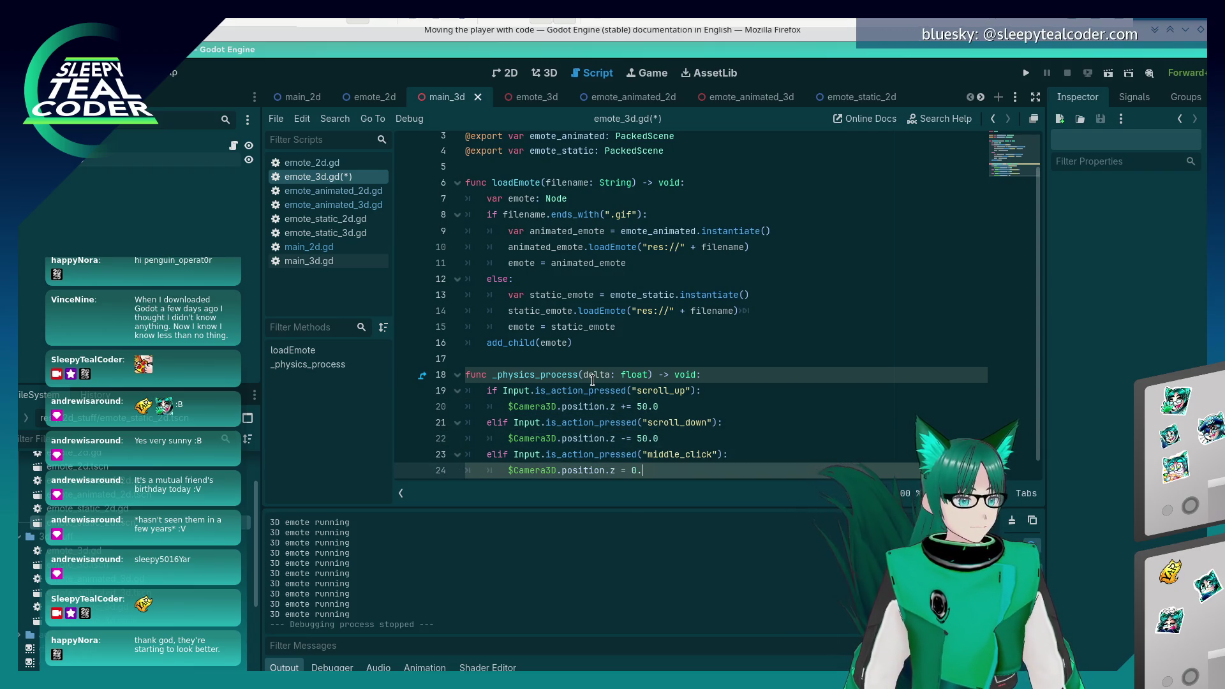
pyautogui.hotkey('ctrl', 's')
pyautogui.click(659, 407)
# - Run the project, then set a breakpoint on line 19 inside _physics_process
pyautogui.scroll(-1, 766, 287)
pyautogui.click(1027, 72)
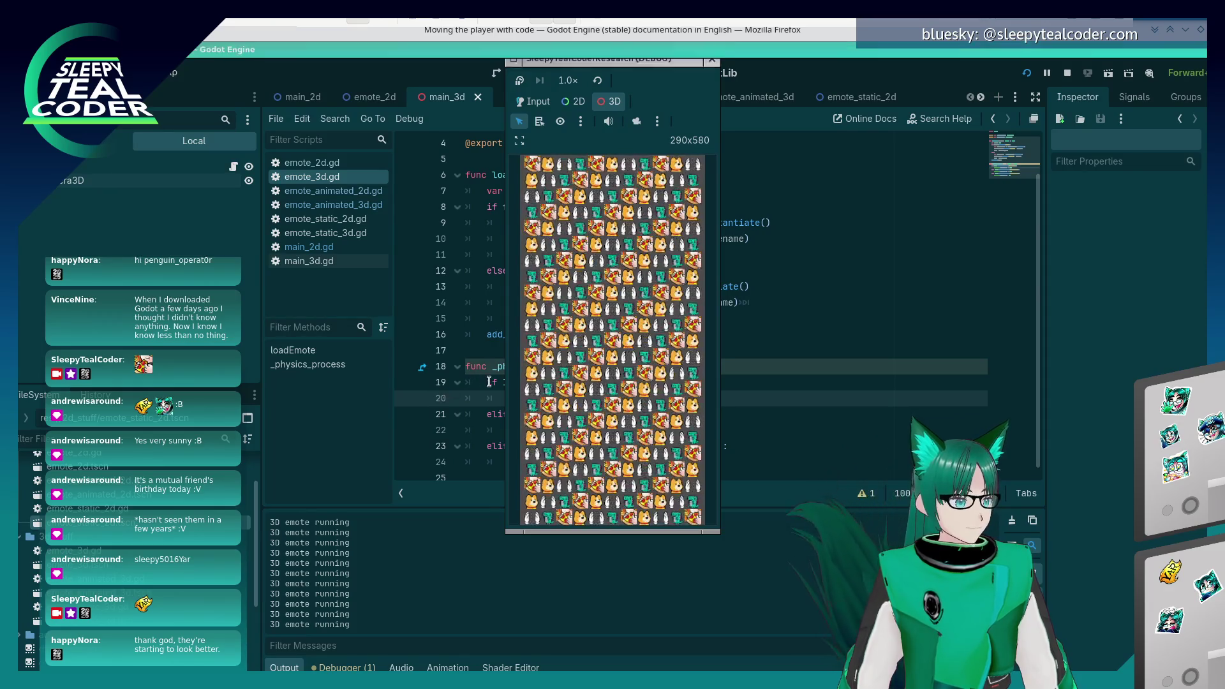
pyautogui.click(442, 403)
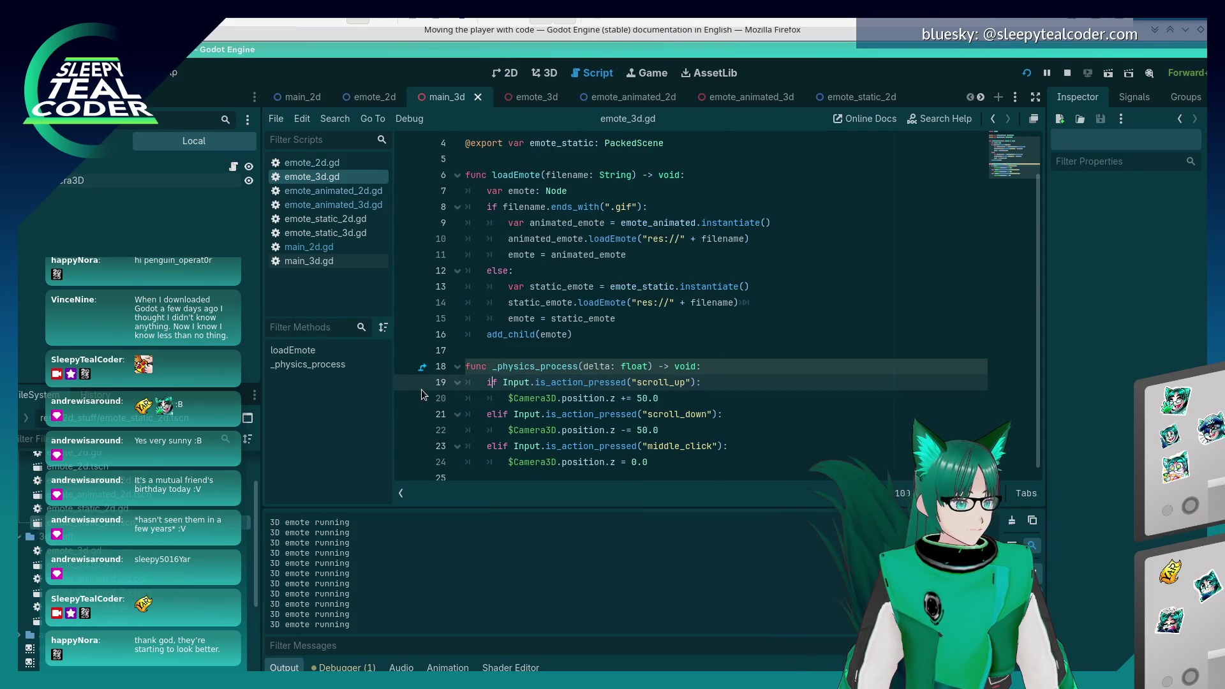
pyautogui.click(422, 385)
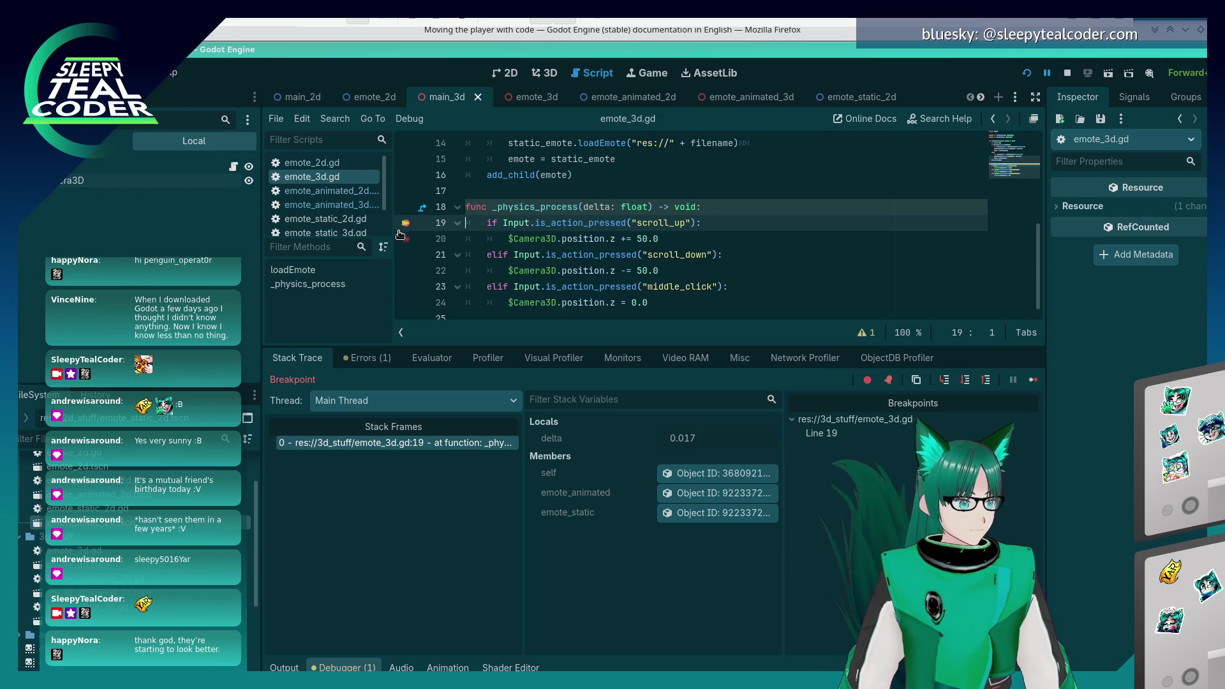
# - Move the breakpoint from line 19 to lines 20, 22 and 24, then resume the game
pyautogui.click(406, 223)
pyautogui.click(405, 238)
pyautogui.click(406, 270)
pyautogui.click(406, 302)
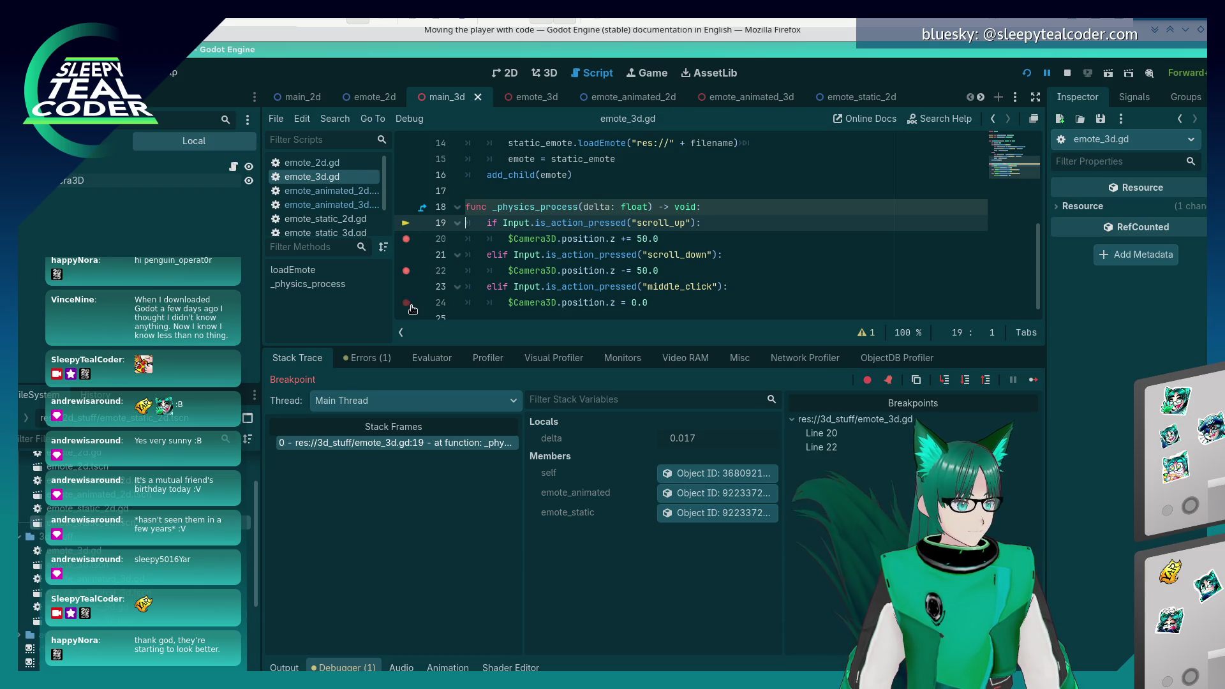
pyautogui.click(1033, 380)
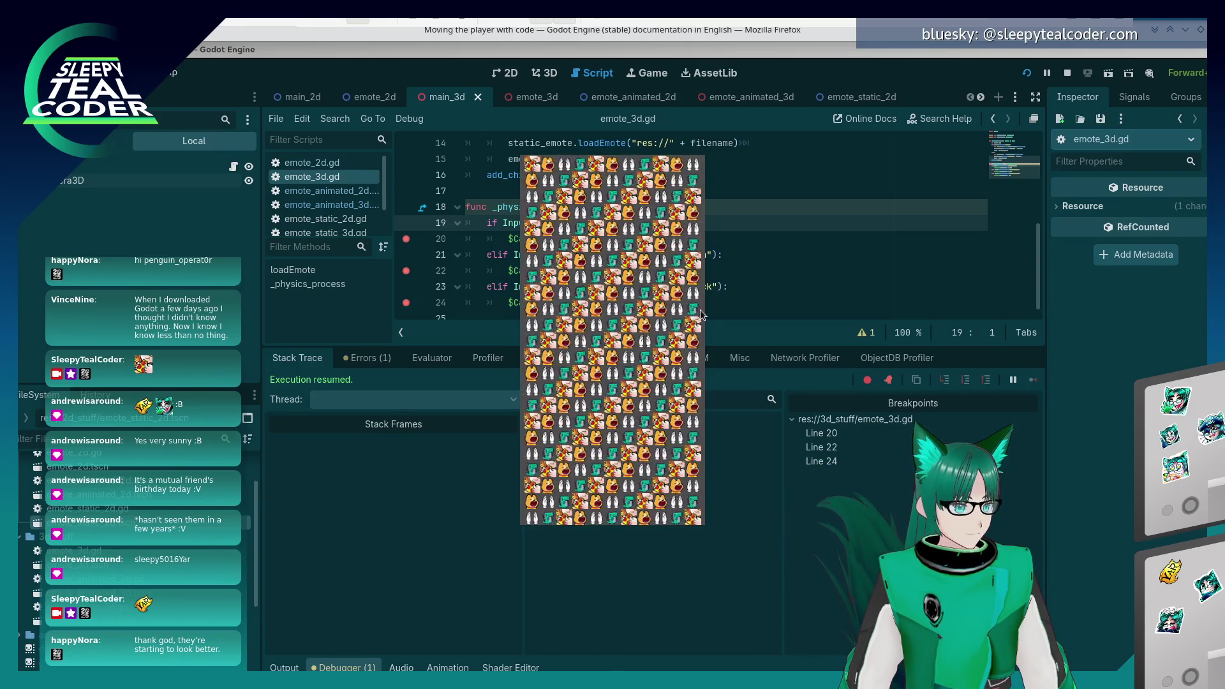
# - Open Project Settings' Input Map to check the scroll_up, scroll_down and middle_click actions
pyautogui.click(727, 238)
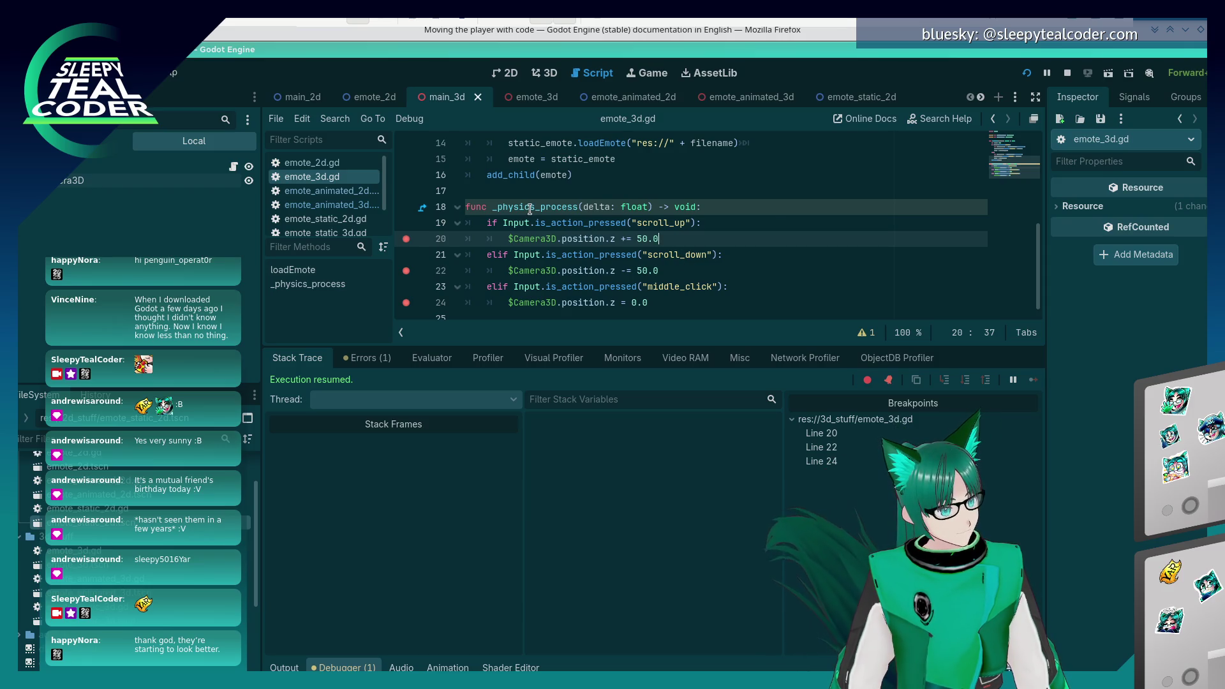
pyautogui.moveTo(530, 209)
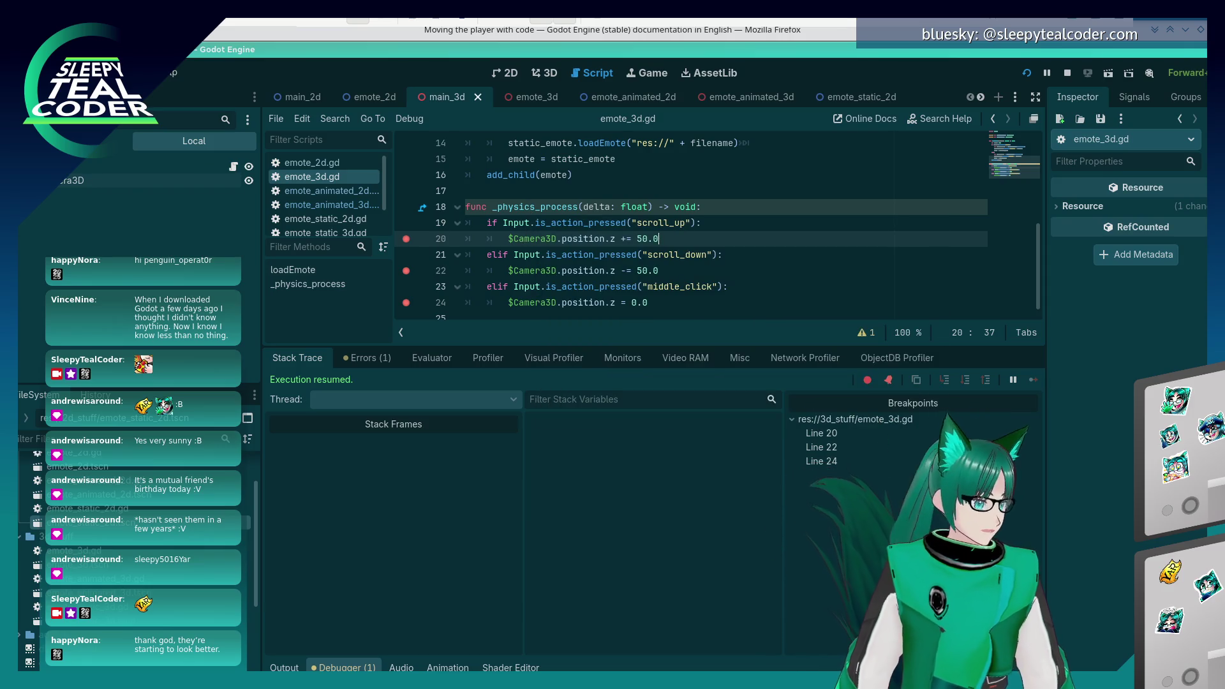
pyautogui.click(61, 72)
pyautogui.click(178, 93)
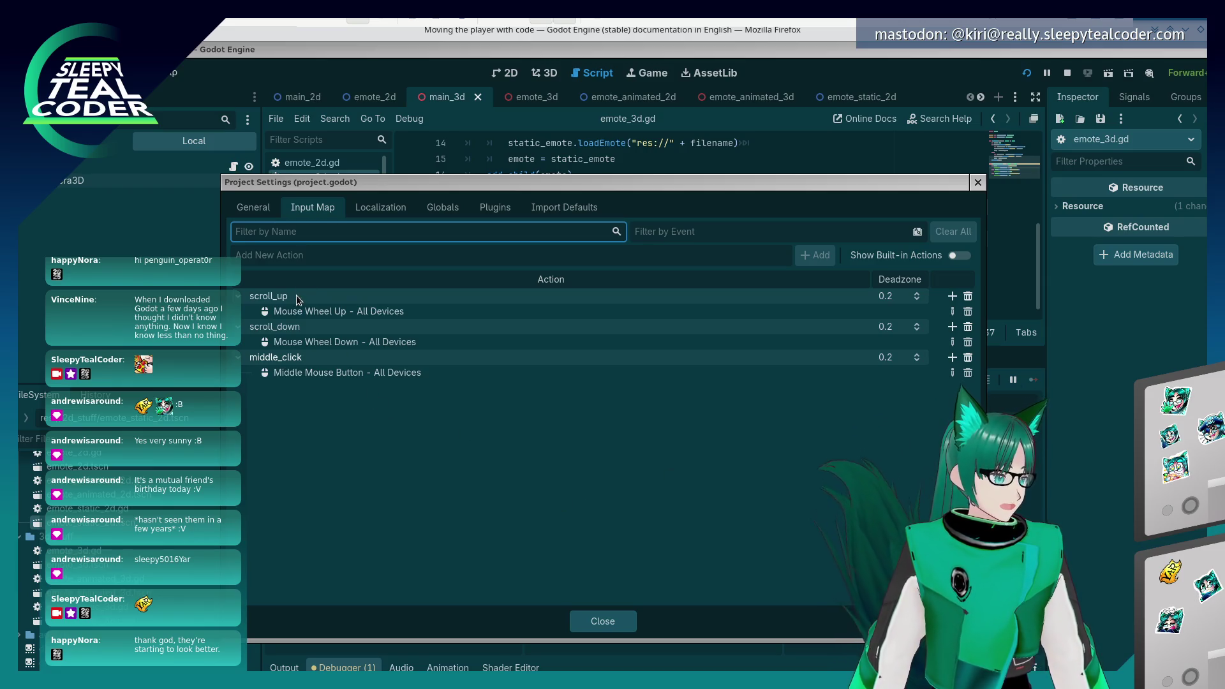
# - Close Project Settings and switch to the documentation in Firefox
pyautogui.click(625, 620)
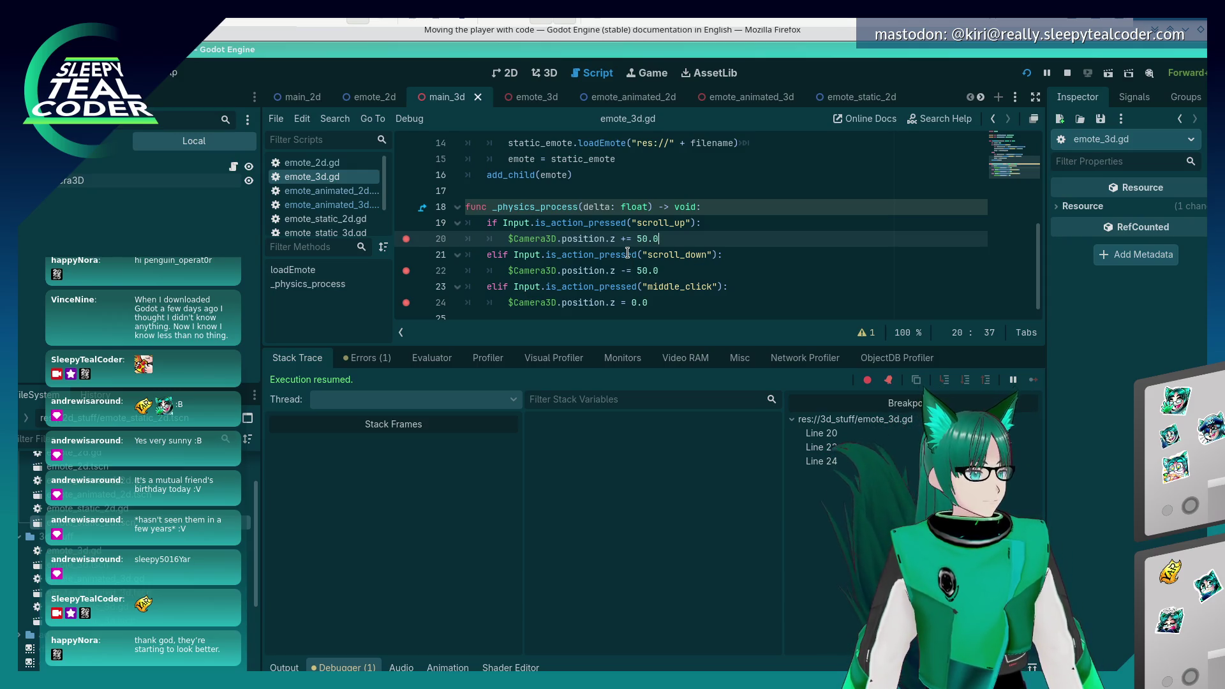
pyautogui.hotkey('alt', 'Tab')
pyautogui.hotkey('alt', 'Tab')
pyautogui.hotkey('alt', 'Tab')
pyautogui.hotkey('alt', 'Tab')
pyautogui.hotkey('alt', 'Tab')
pyautogui.hotkey('alt', 'Tab')
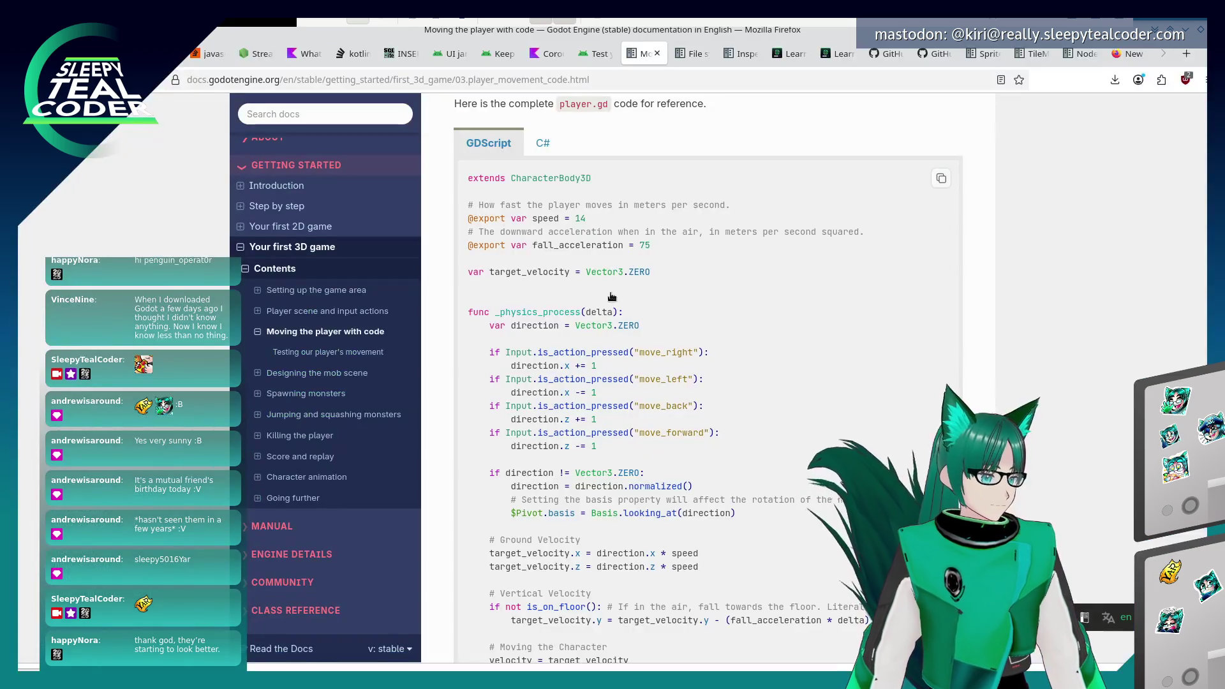
# - Read the Creating input actions section of the Player scene and input actions docs page
pyautogui.scroll(-2, 571, 412)
pyautogui.scroll(15, 571, 412)
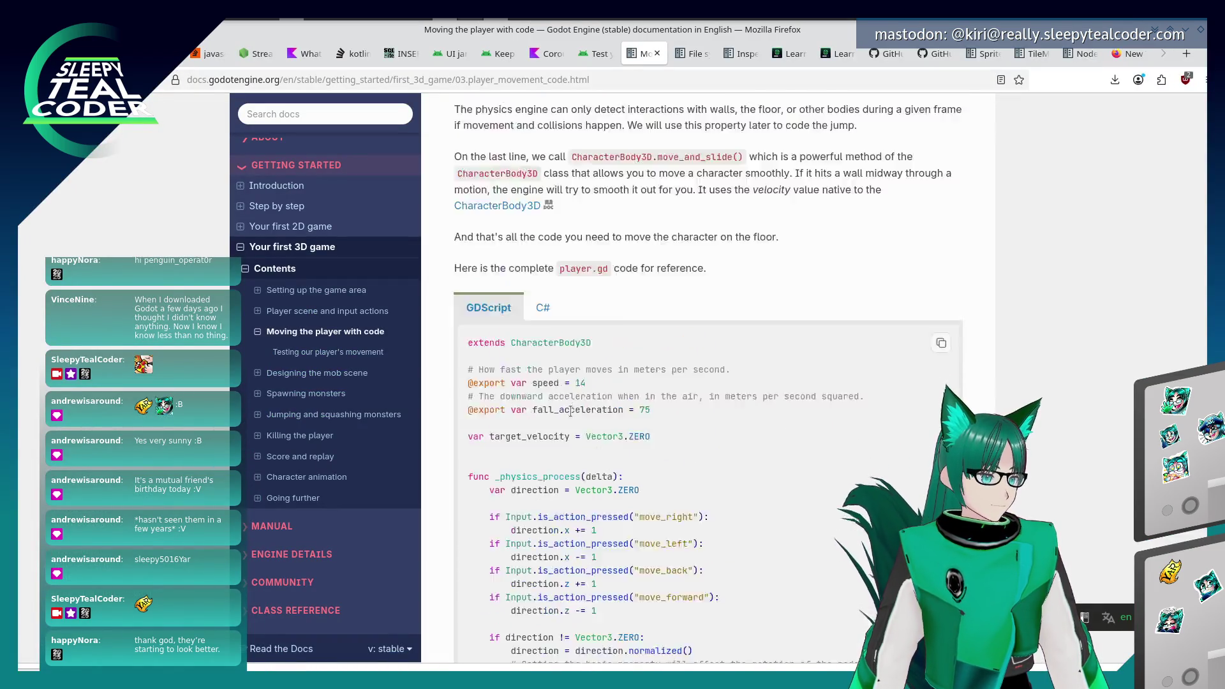
pyautogui.scroll(7, 562, 436)
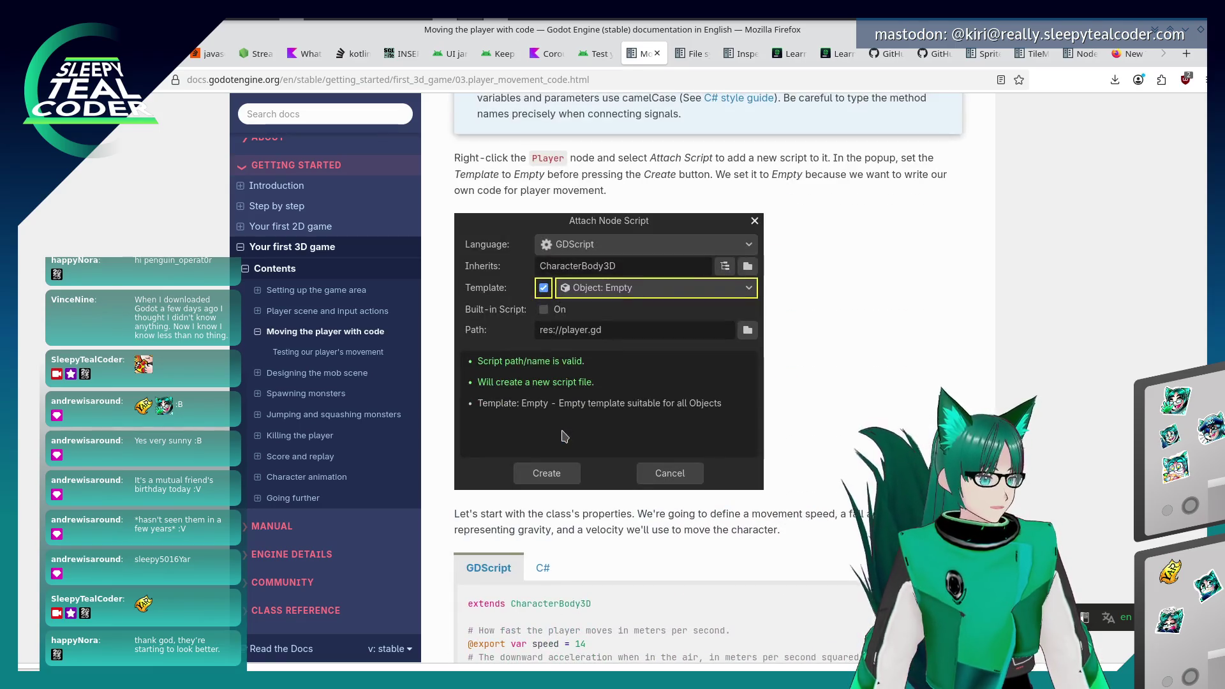
pyautogui.scroll(3, 563, 436)
pyautogui.scroll(-5, 562, 437)
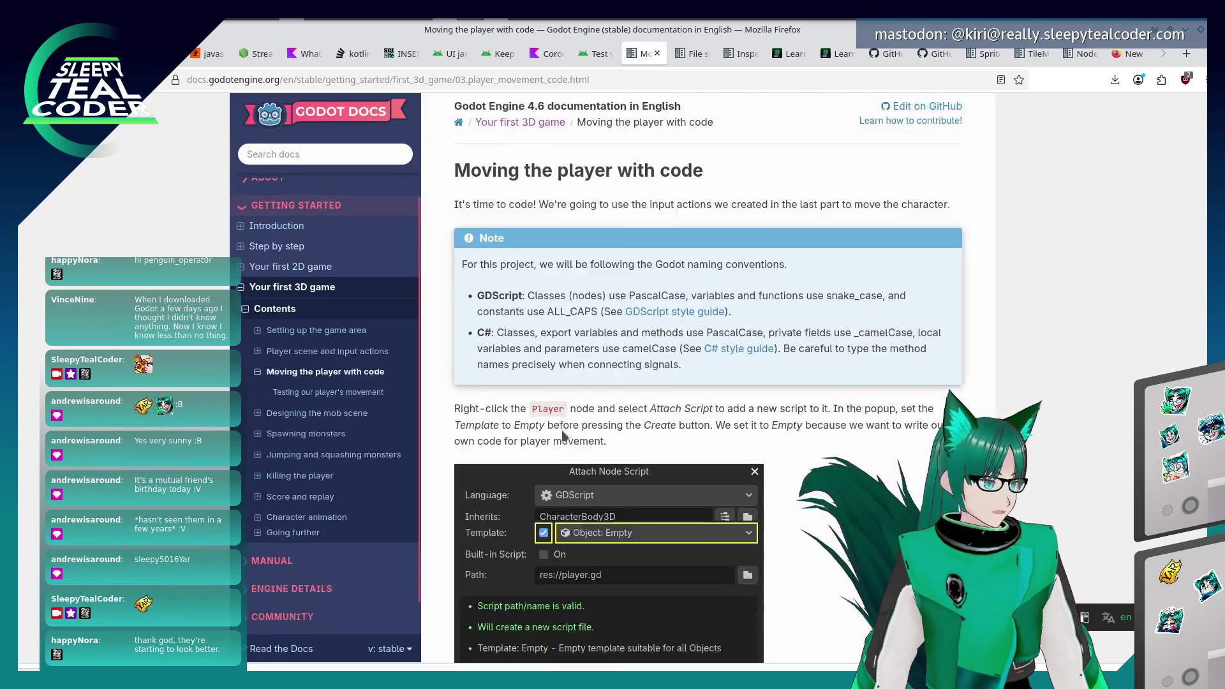
pyautogui.click(357, 314)
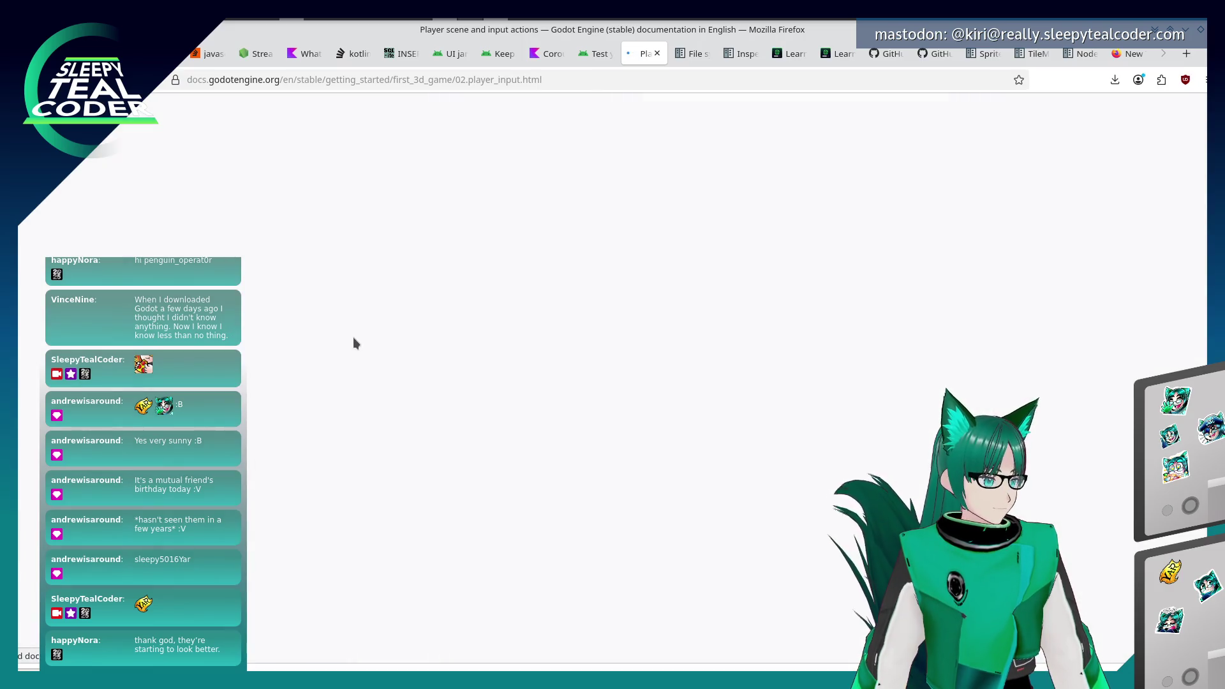
pyautogui.scroll(-12, 625, 440)
pyautogui.scroll(-15, 625, 440)
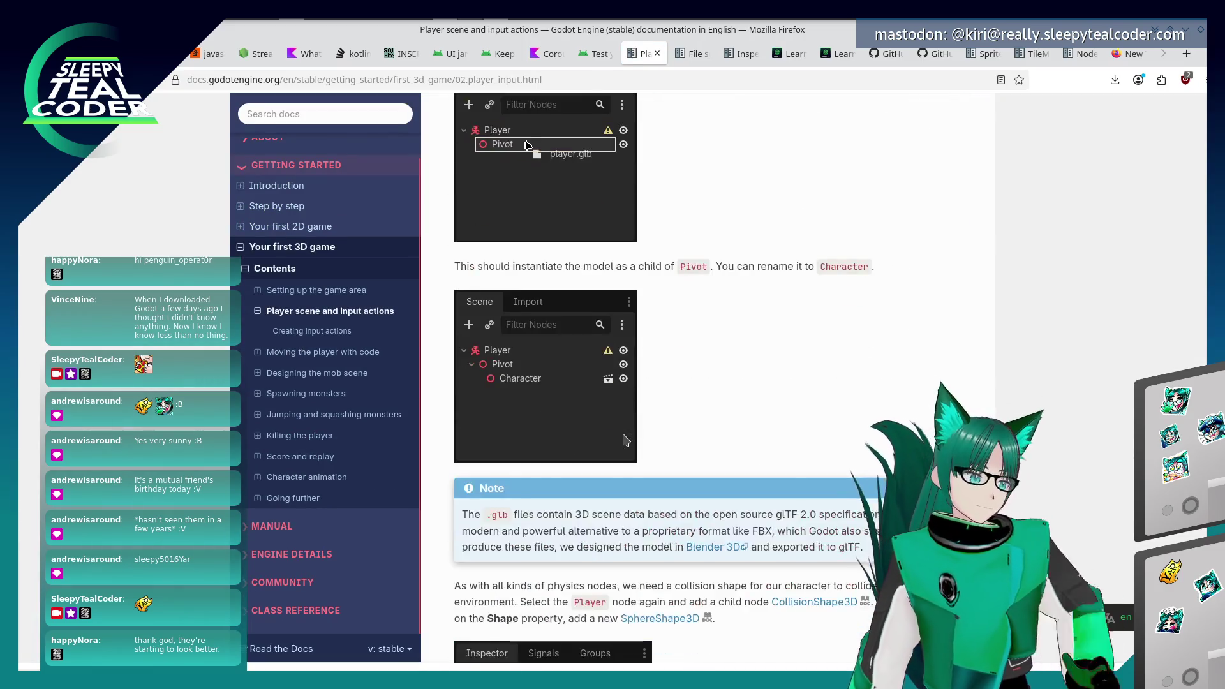
pyautogui.click(332, 340)
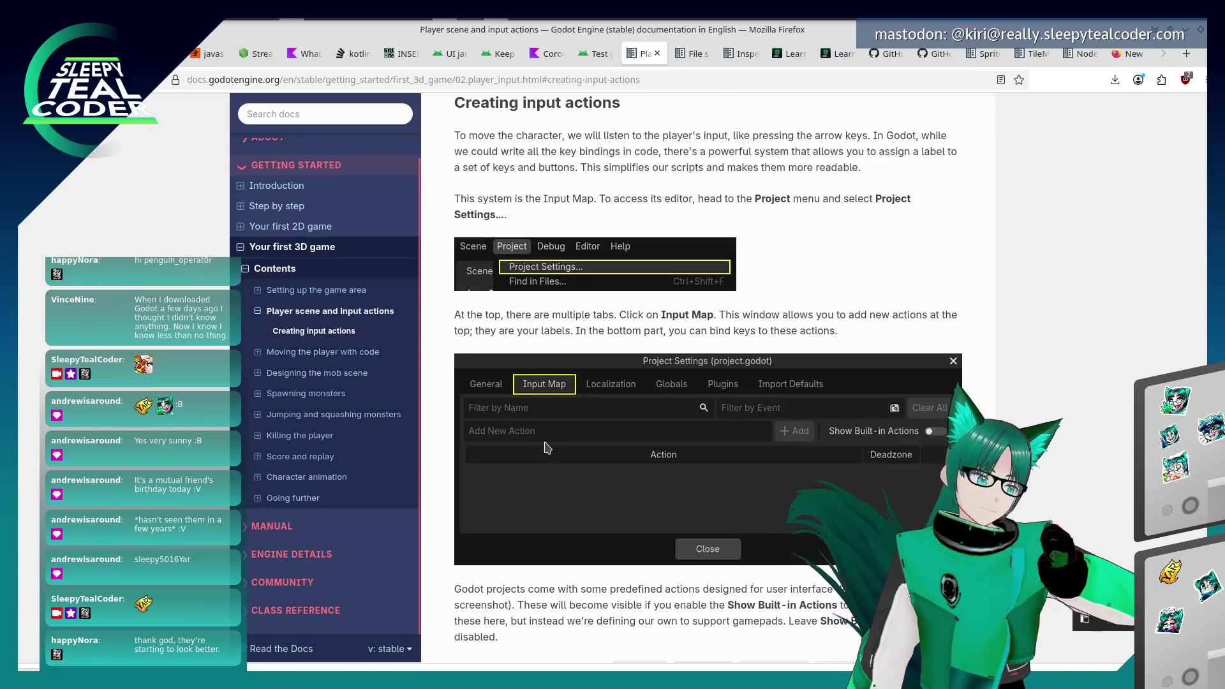
pyautogui.scroll(-8, 546, 447)
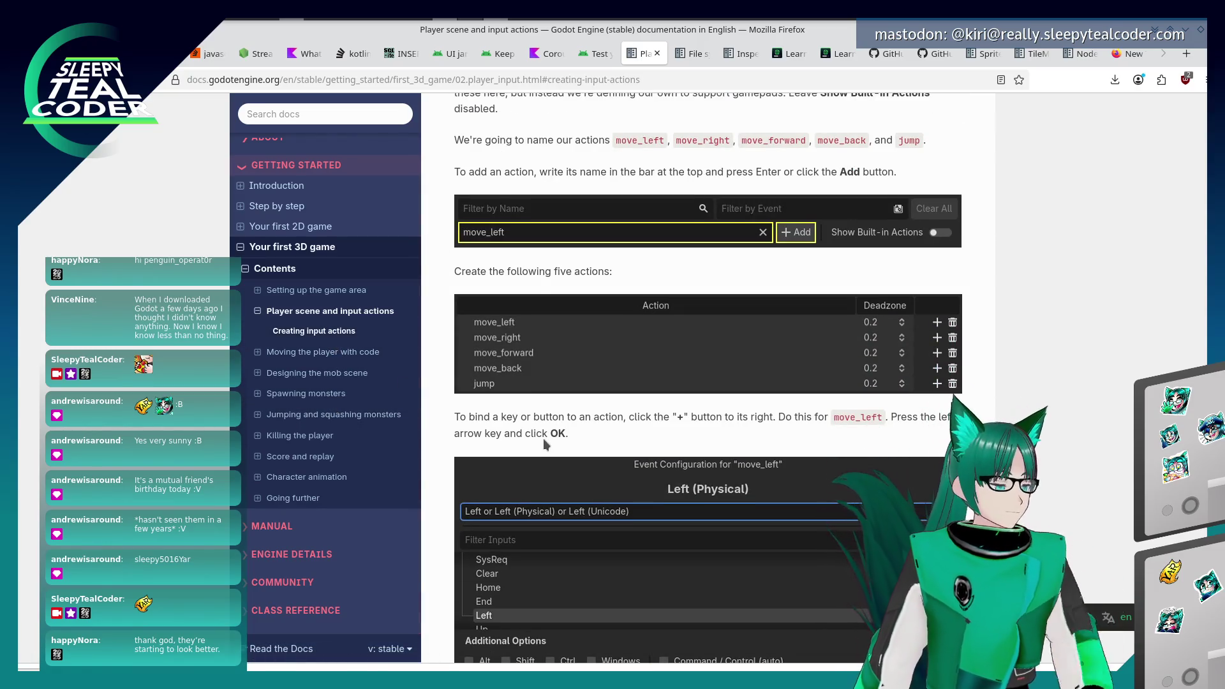
pyautogui.scroll(-7, 546, 447)
pyautogui.scroll(-20, 546, 439)
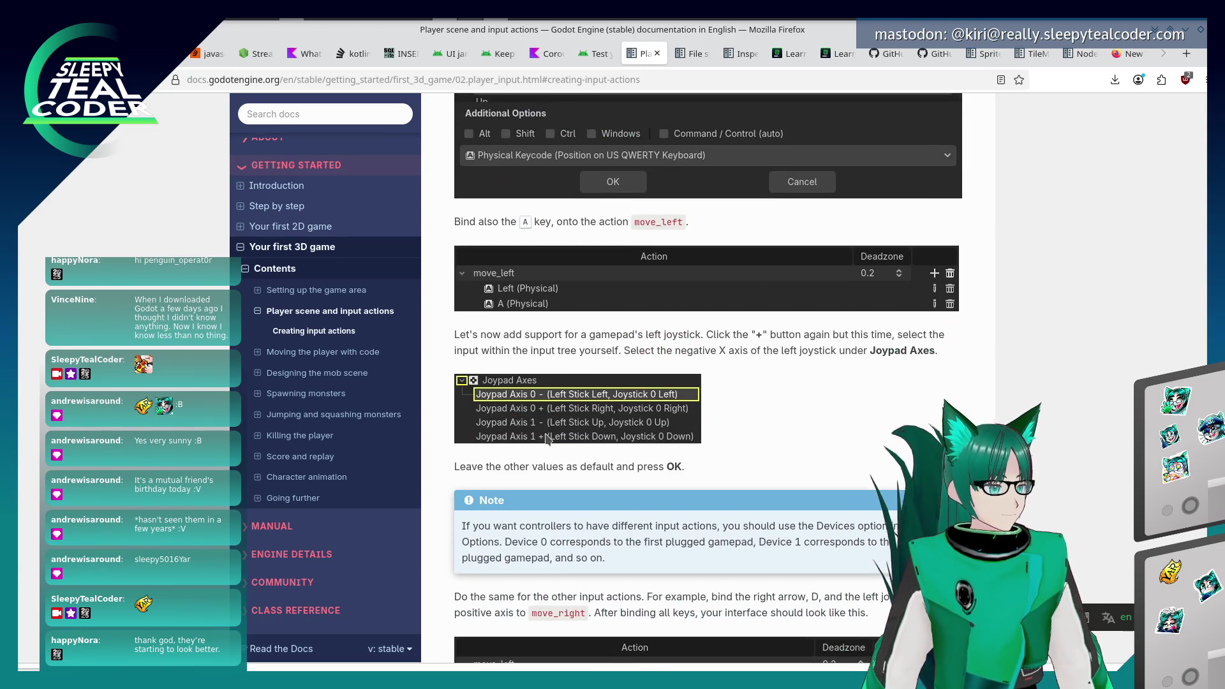
pyautogui.scroll(-7, 545, 434)
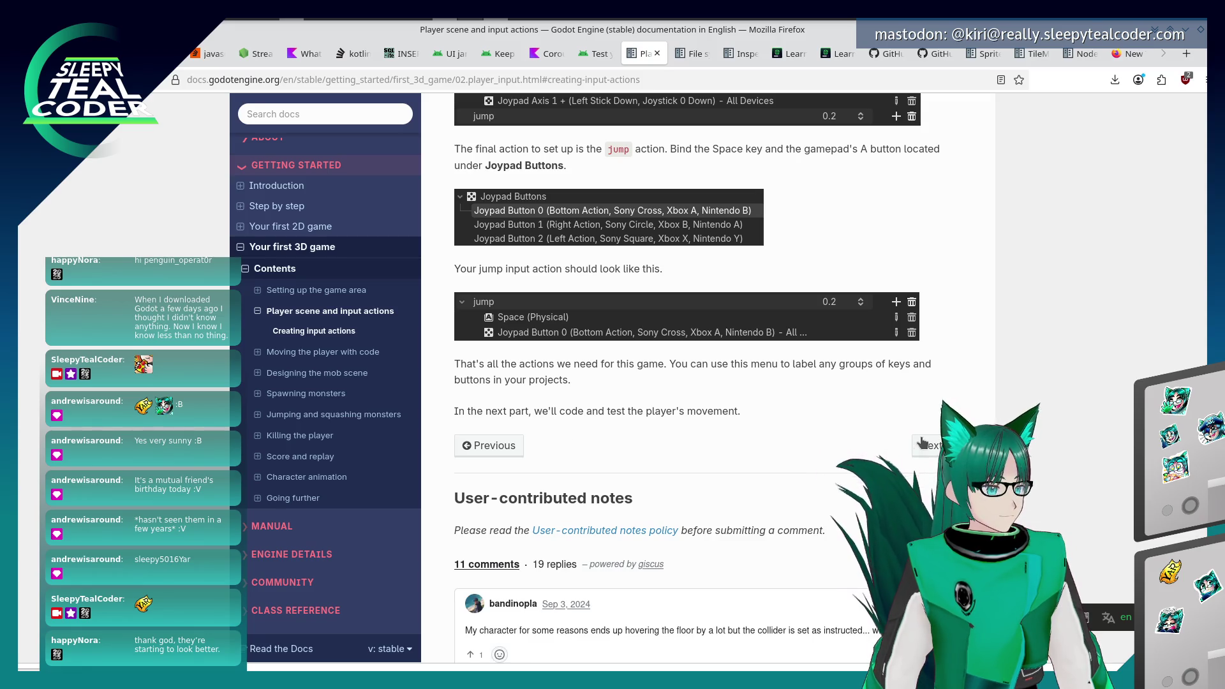
# - Read the _physics_process example on 'Moving the player with code', then return to Godot
pyautogui.click(936, 446)
pyautogui.scroll(-20, 721, 454)
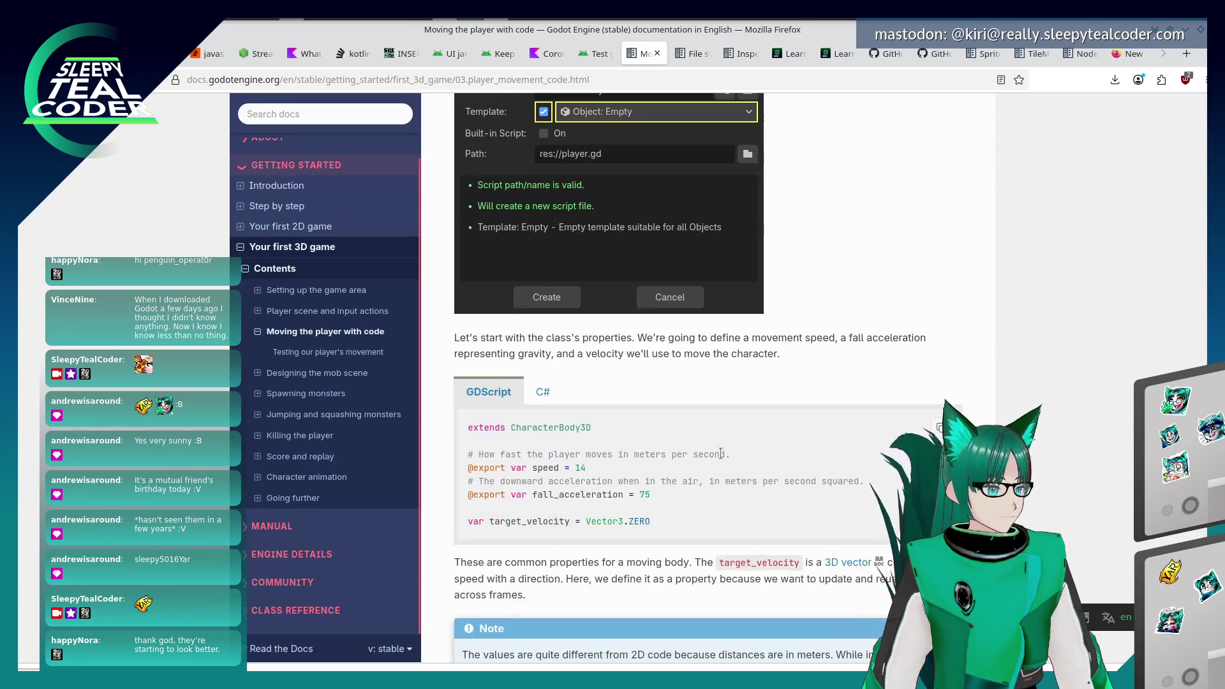
pyautogui.scroll(8, 713, 457)
pyautogui.scroll(3, 713, 457)
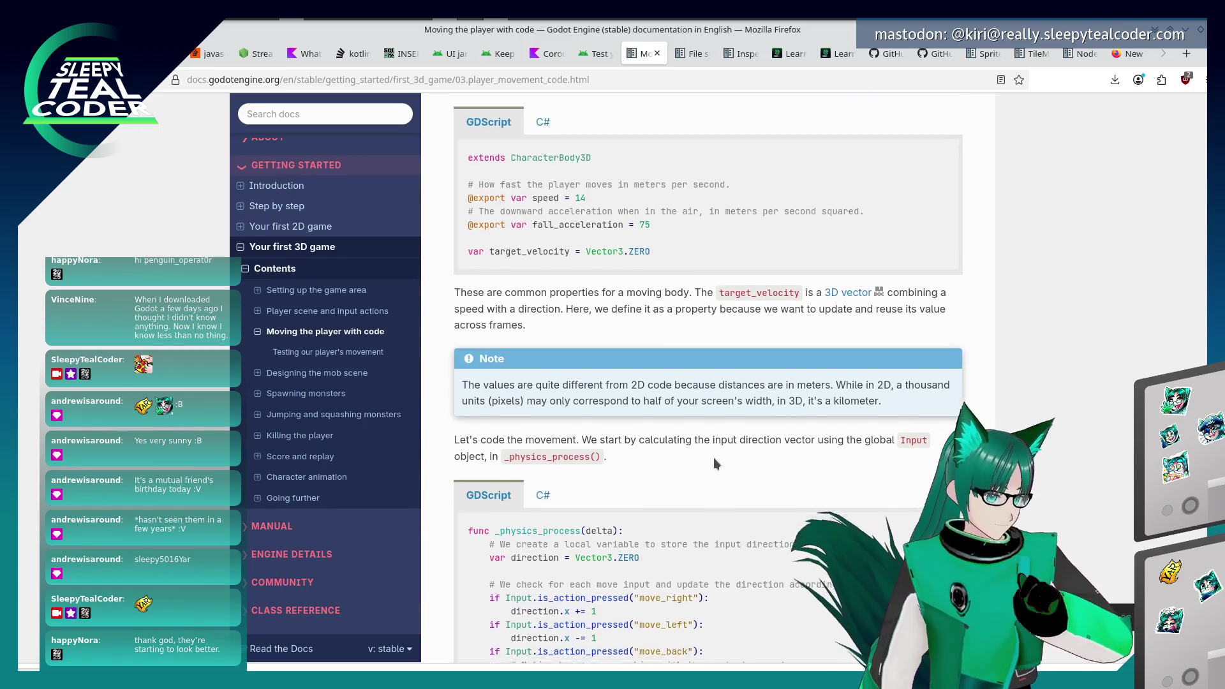
pyautogui.scroll(-8, 712, 454)
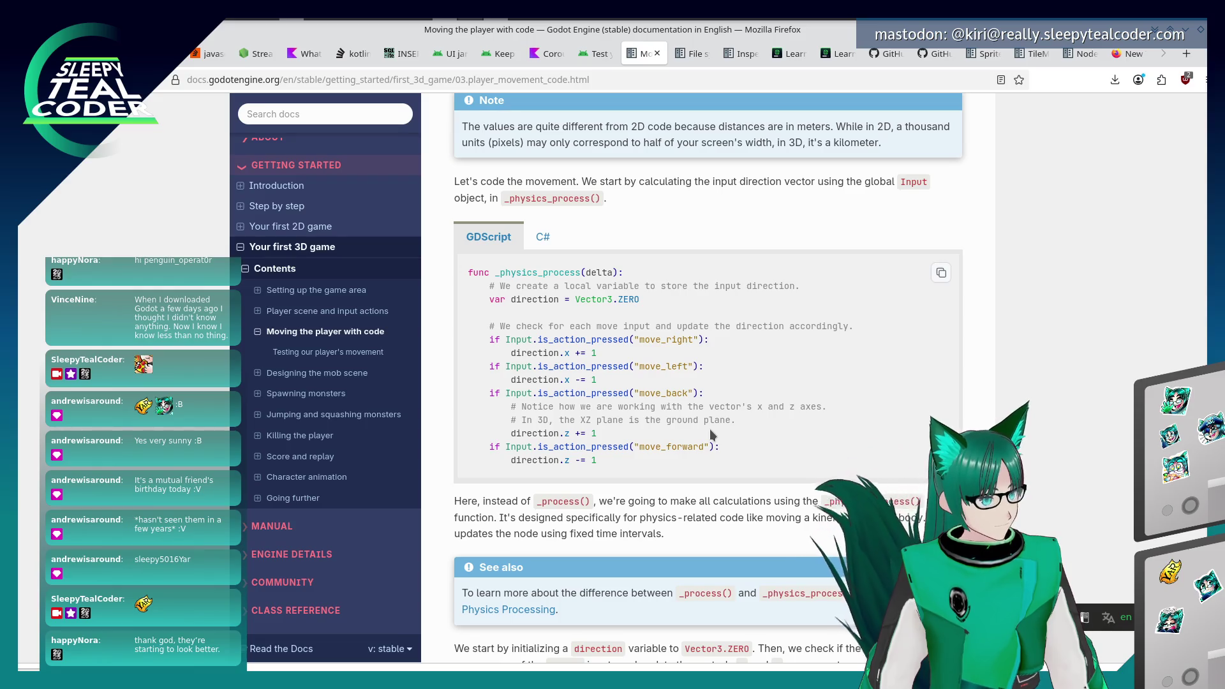
pyautogui.hotkey('alt', 'Tab')
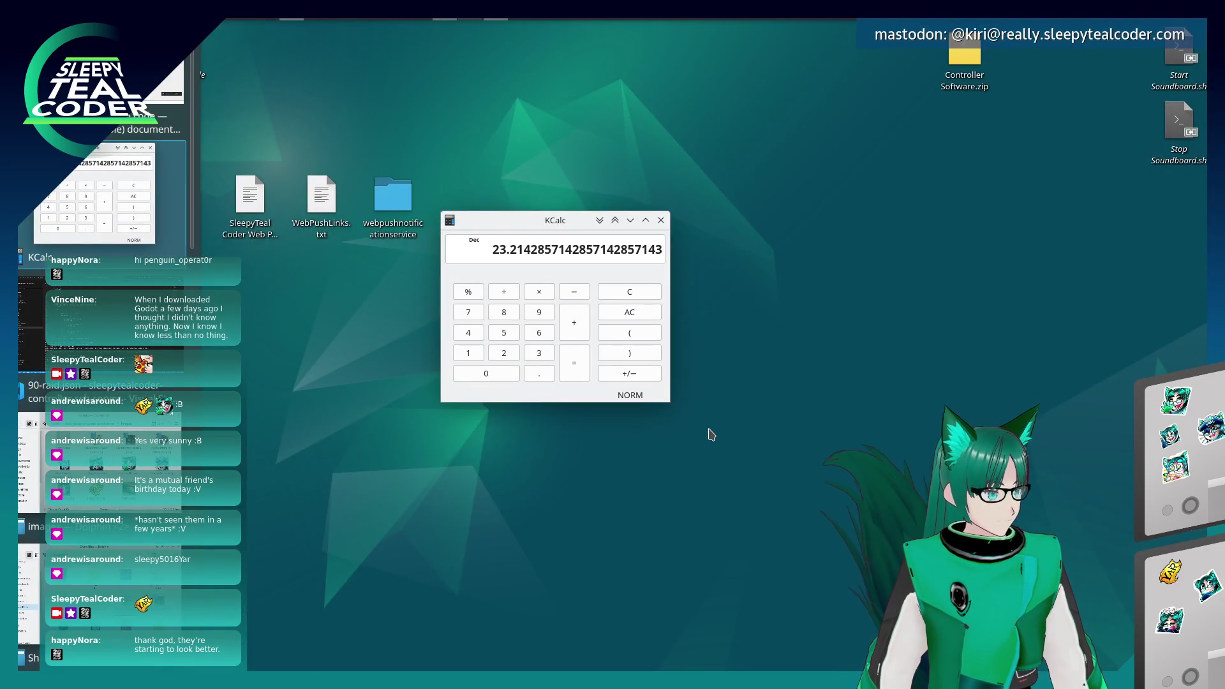
pyautogui.hotkey('alt', 'Tab')
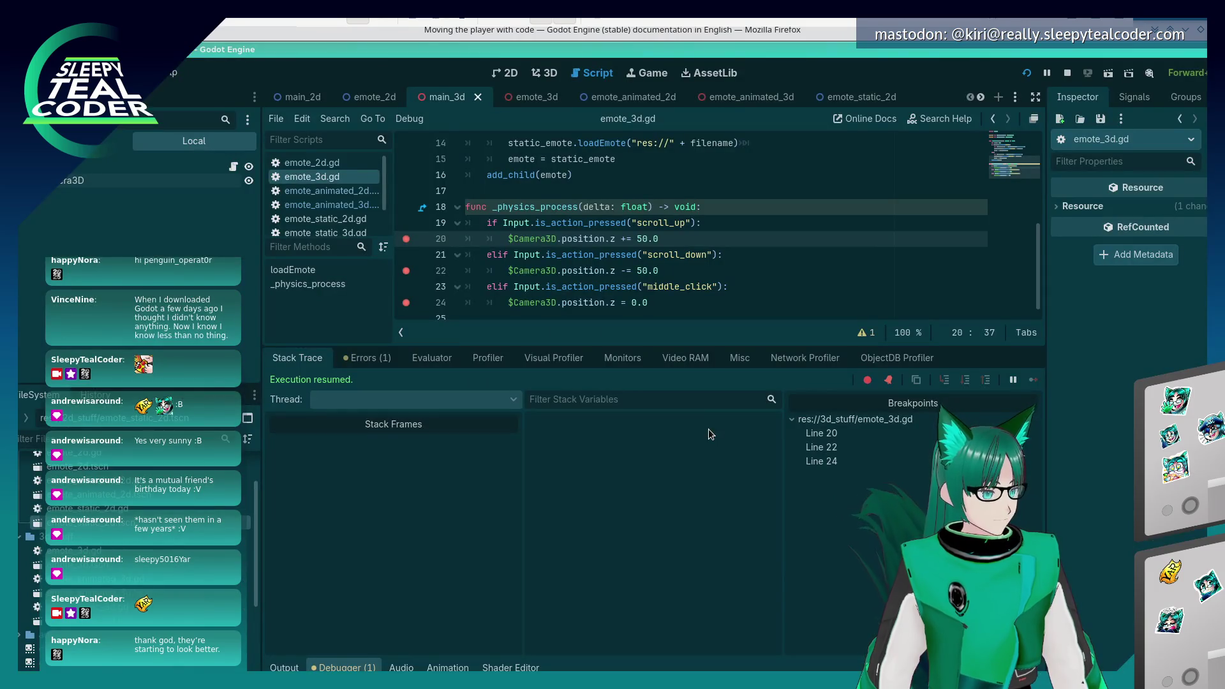
# - Delete ' -> void' from line 18's _physics_process(delta: float) signature and run with F5
pyautogui.scroll(4, 588, 230)
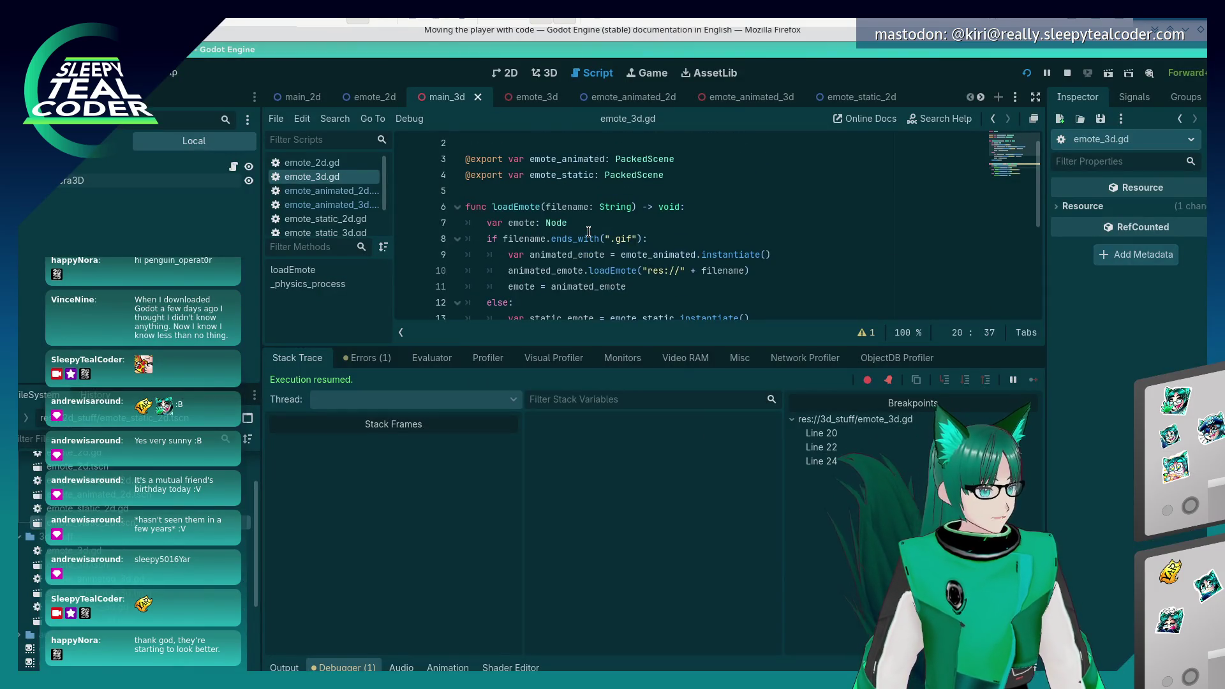
pyautogui.scroll(-3, 588, 233)
pyautogui.scroll(4, 589, 233)
pyautogui.scroll(-4, 589, 233)
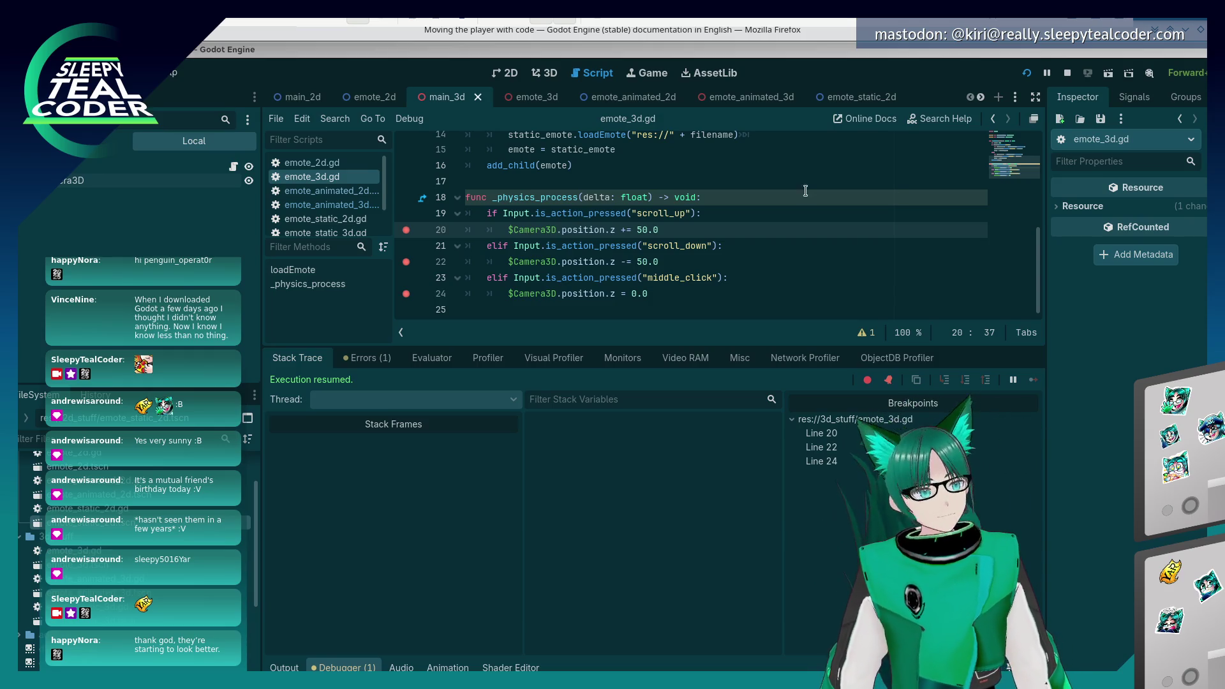
pyautogui.click(668, 290)
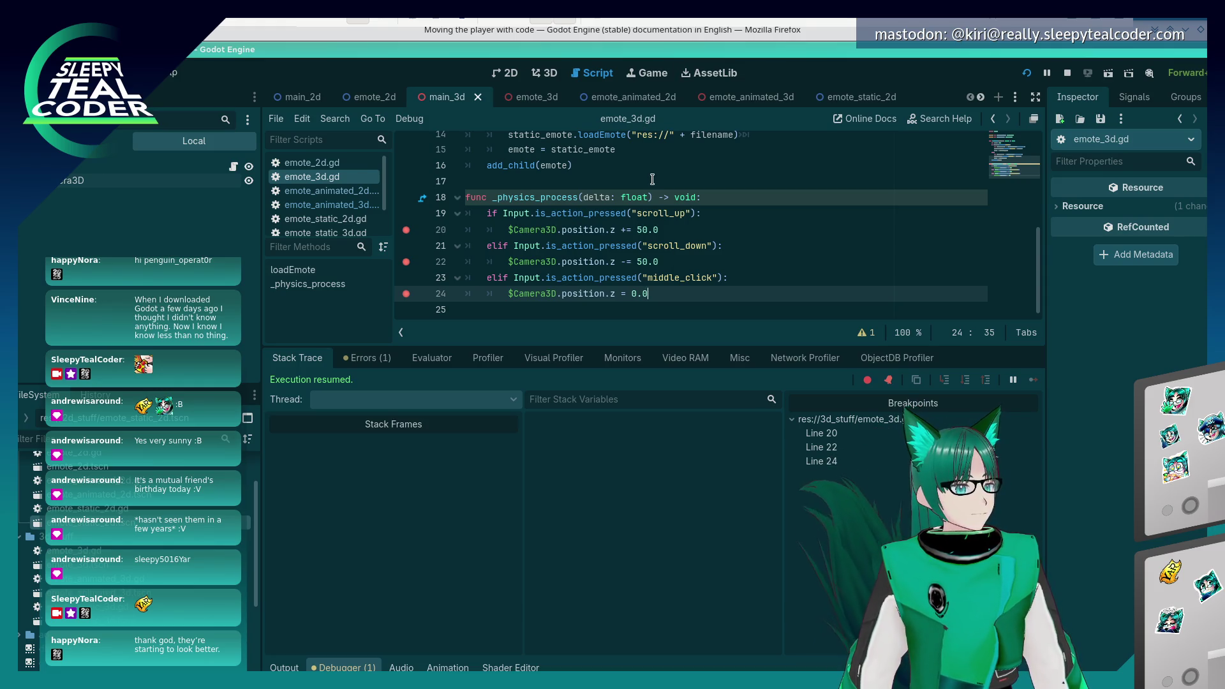
pyautogui.moveTo(647, 204)
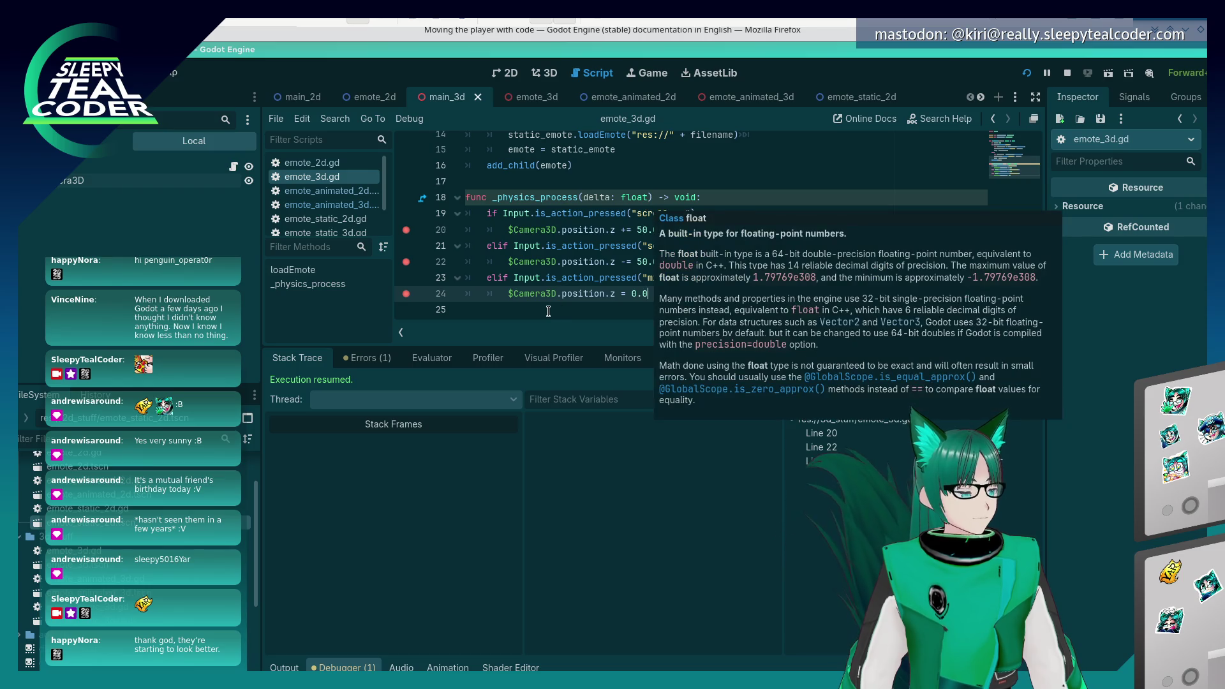
pyautogui.scroll(2, 623, 260)
pyautogui.scroll(3, 623, 260)
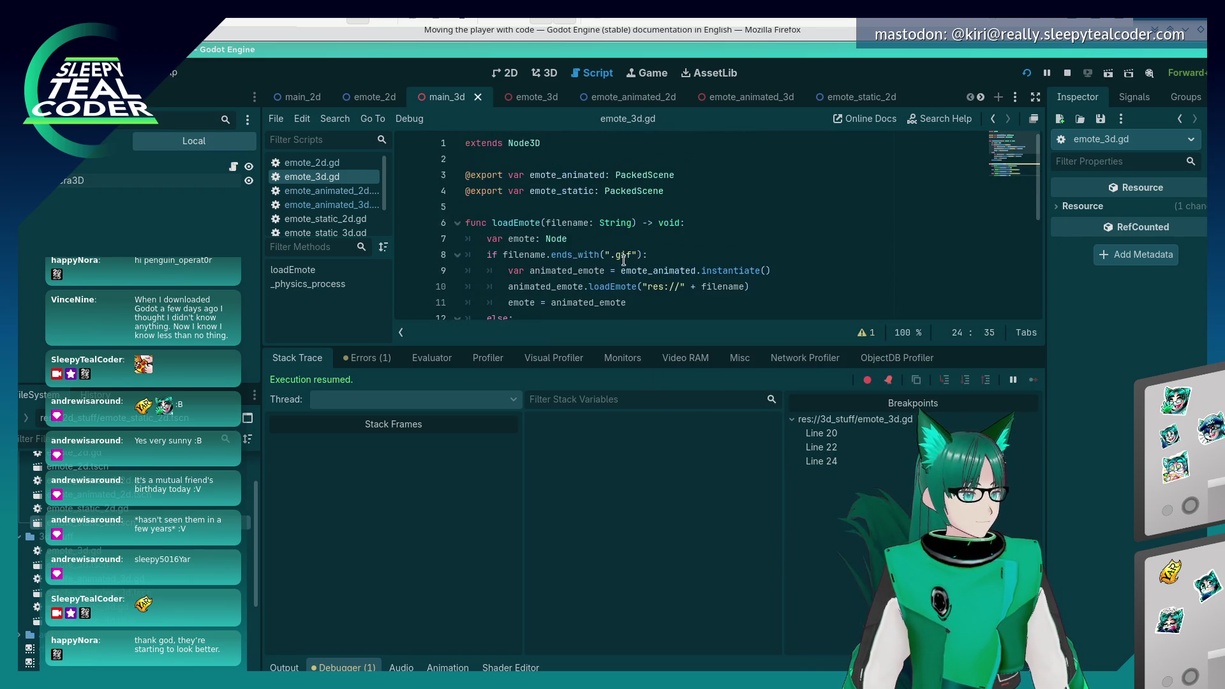
pyautogui.scroll(-5, 623, 260)
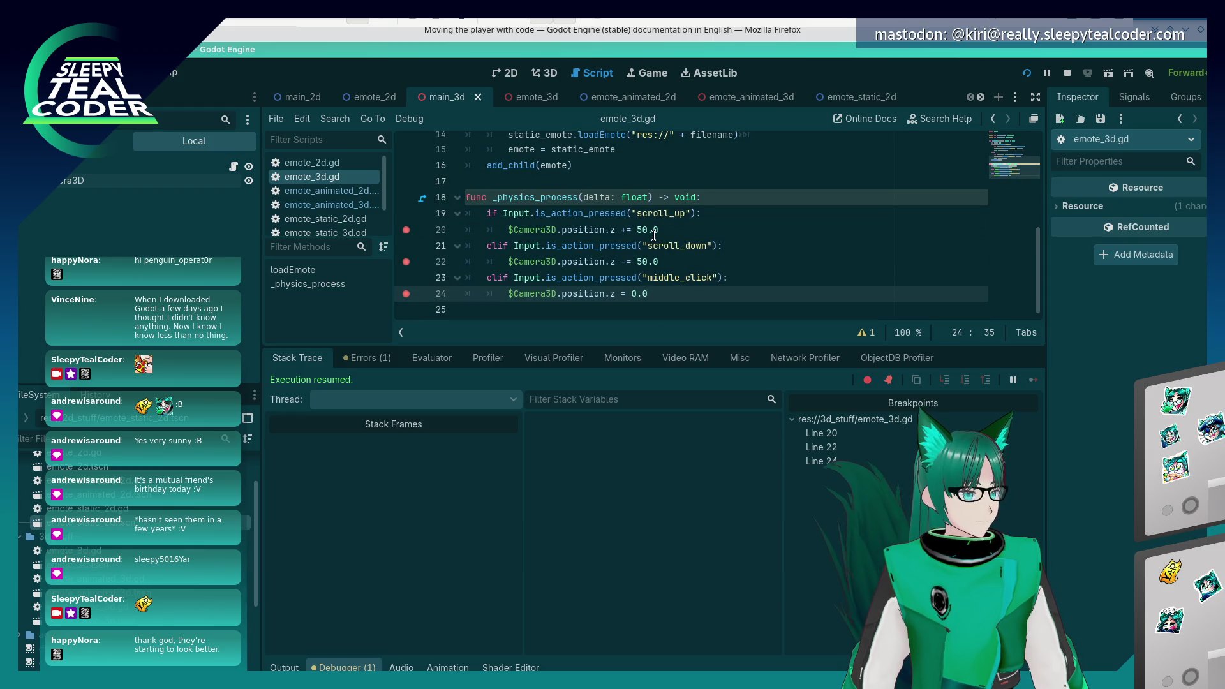
pyautogui.moveTo(698, 193); pyautogui.dragTo(665, 197)
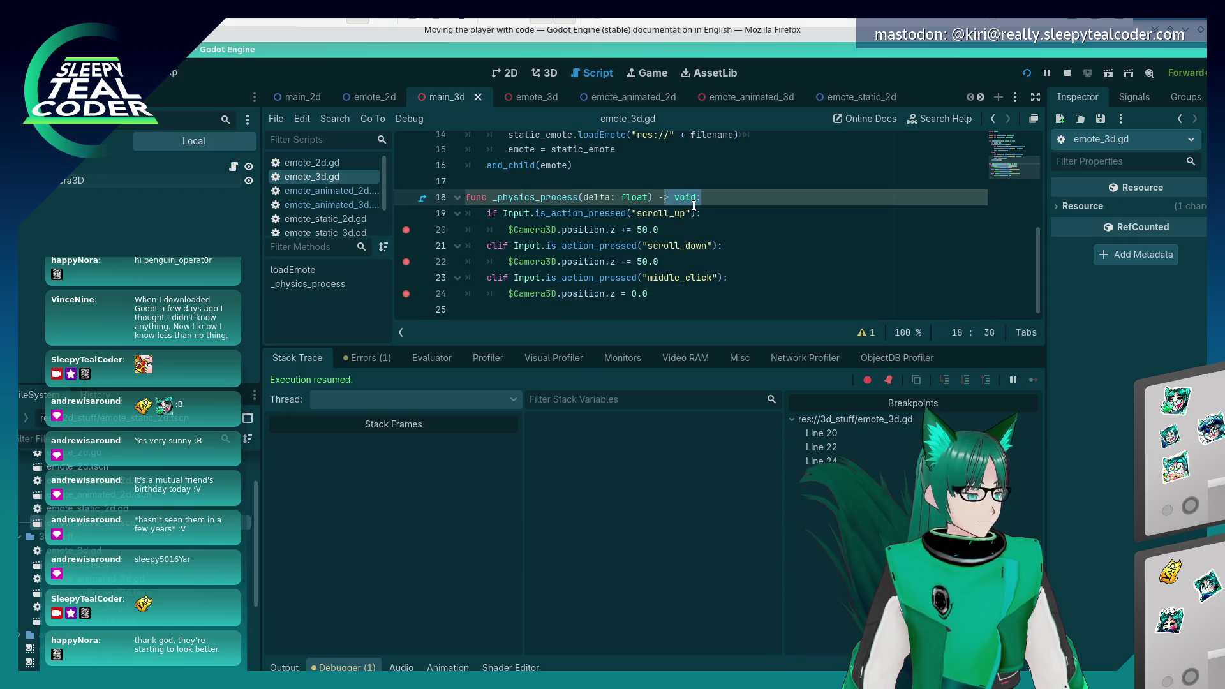
pyautogui.press('BackSpace')
pyautogui.press('BackSpace')
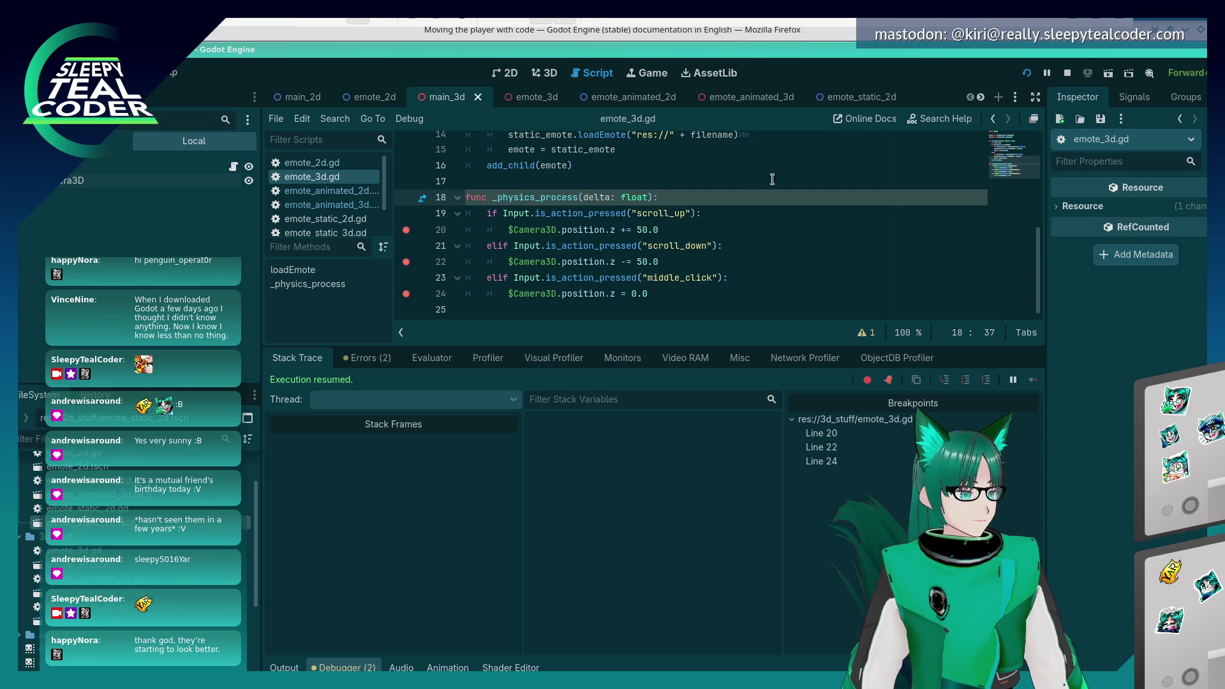
pyautogui.moveTo(647, 198); pyautogui.dragTo(618, 198)
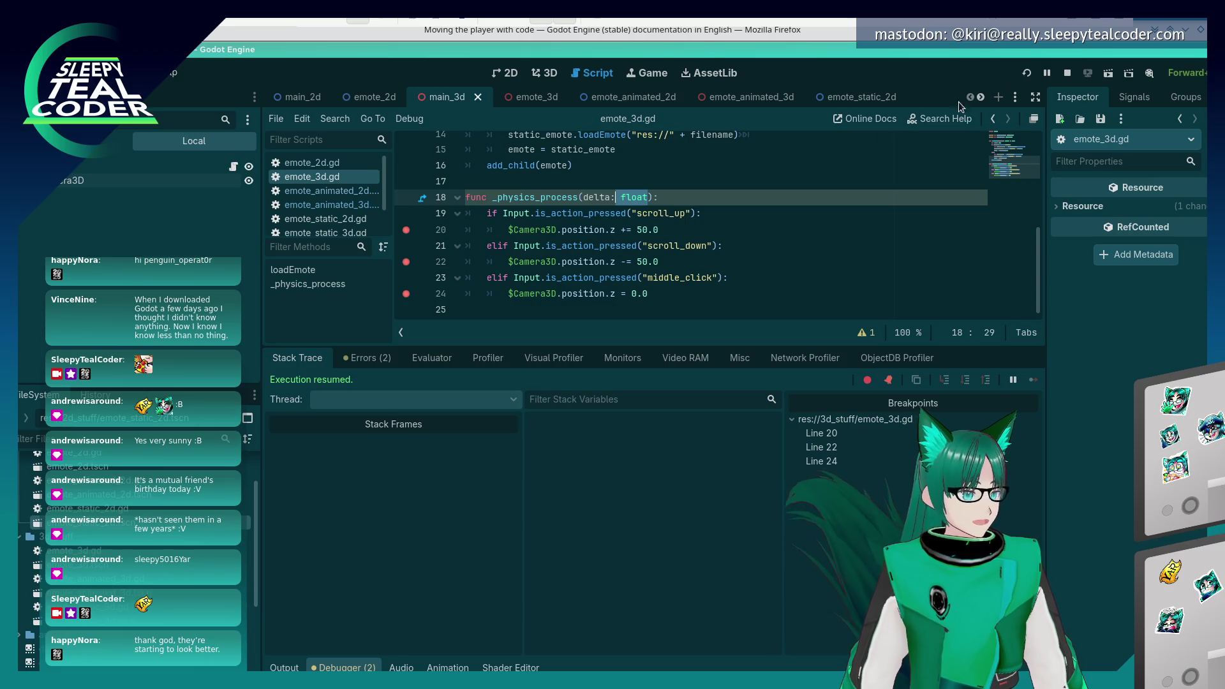
pyautogui.press('F5')
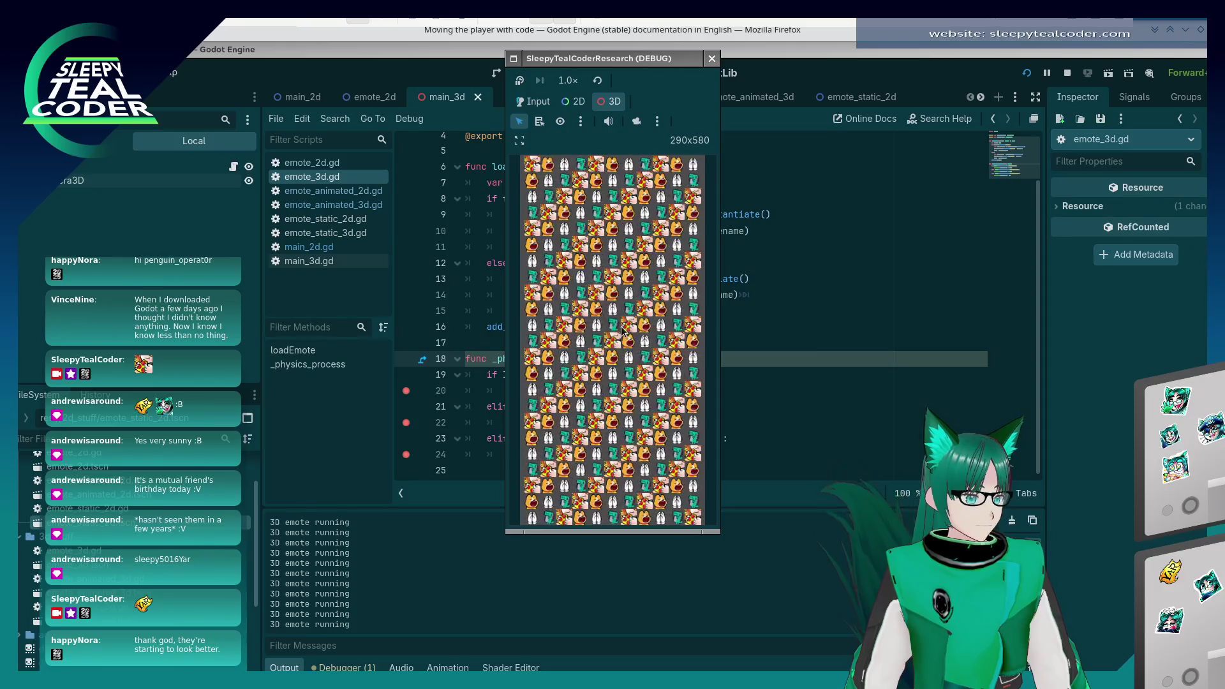
# - Watch the emote grid test run, close its game window, and return to the scroll_up line
pyautogui.click(638, 122)
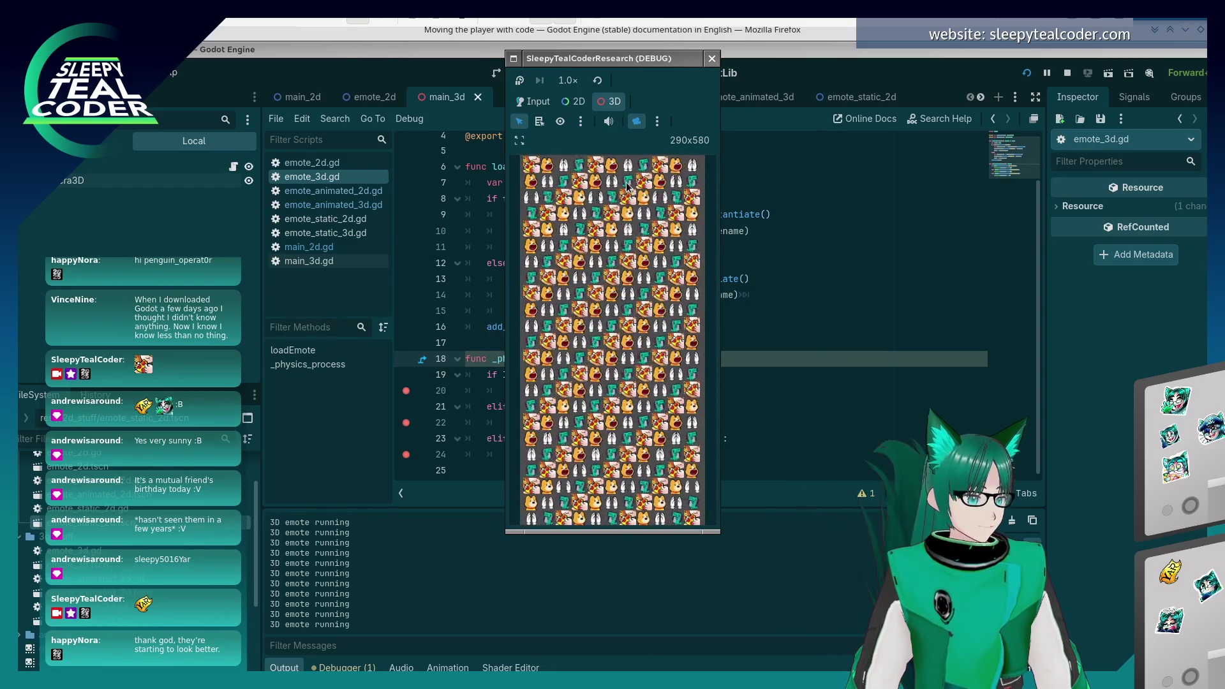
pyautogui.click(713, 60)
pyautogui.click(636, 380)
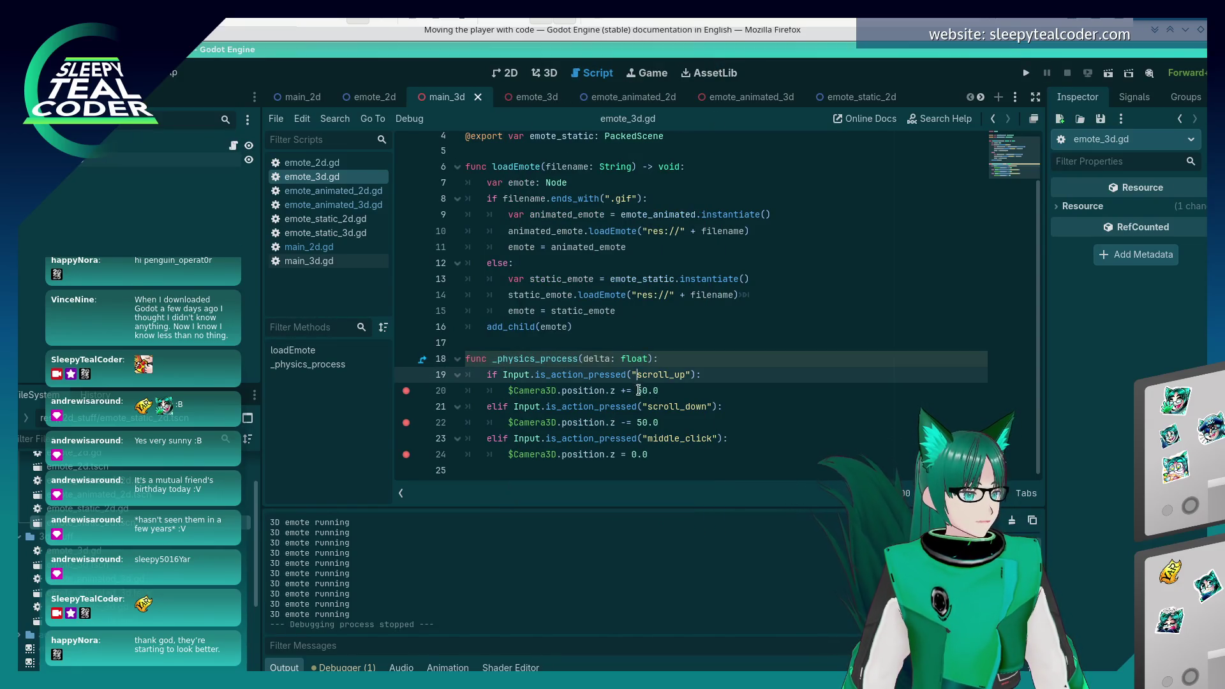
pyautogui.click(60, 72)
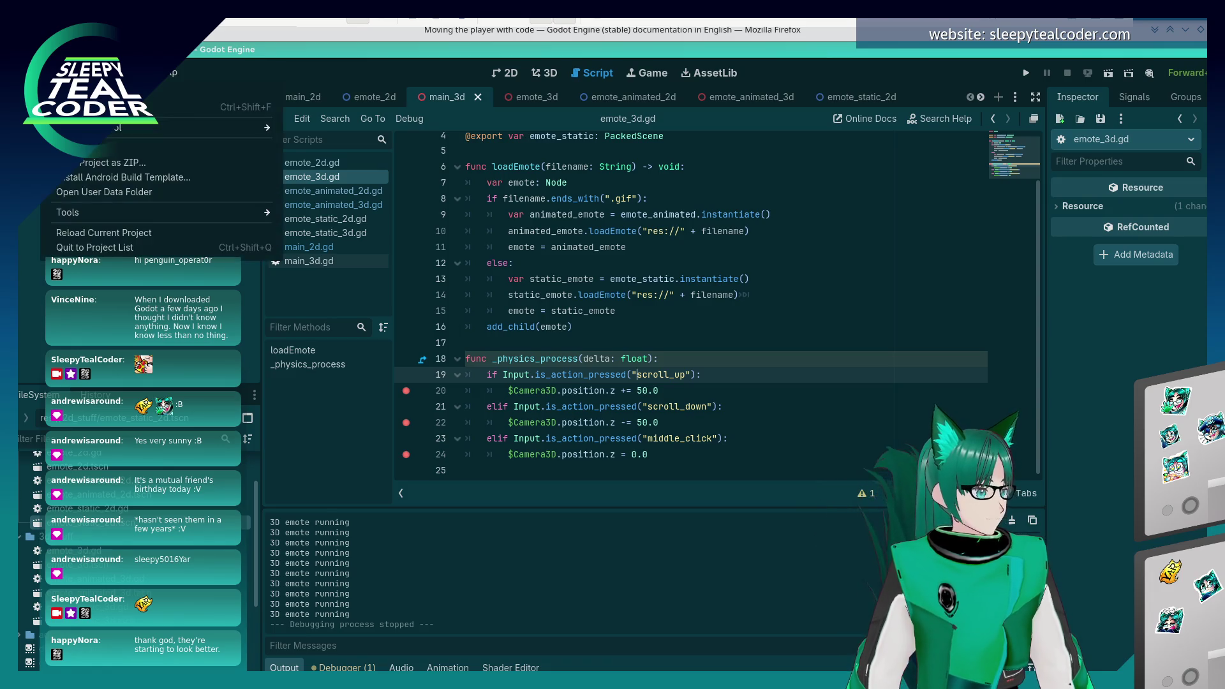
pyautogui.click(192, 92)
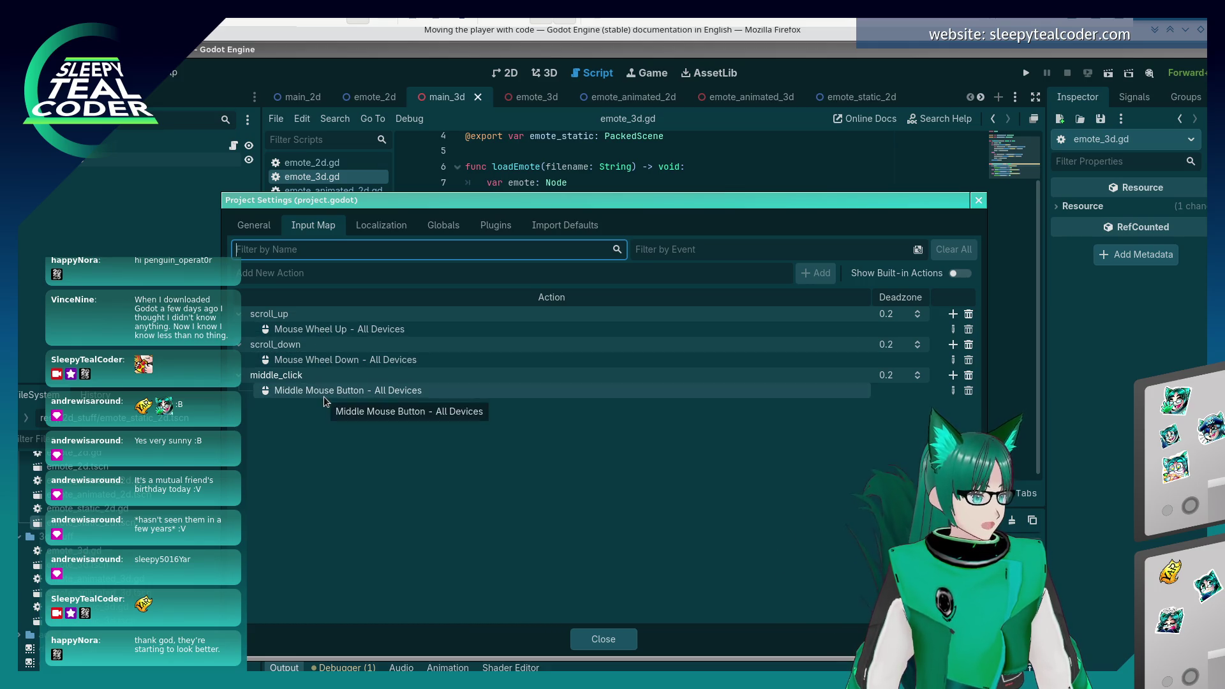
pyautogui.click(598, 636)
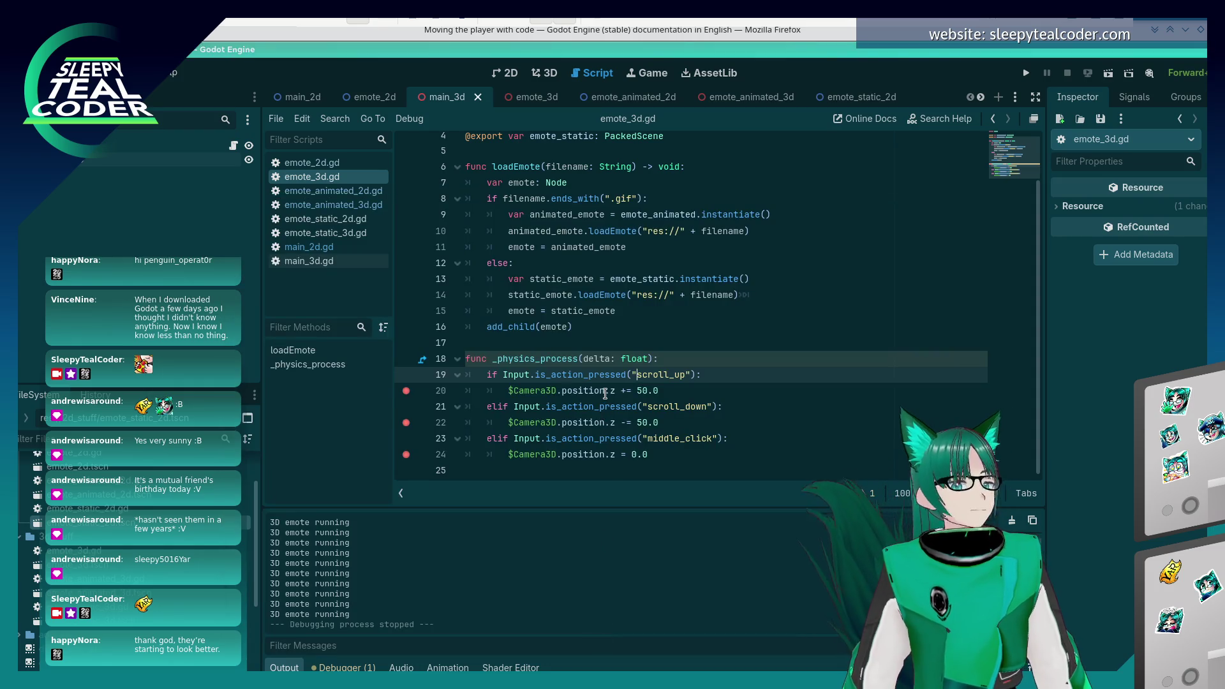
pyautogui.click(604, 391)
# - Scroll Firefox's 'Moving the player with code' page down to the full player.gd listing
pyautogui.hotkey('alt', 'Tab')
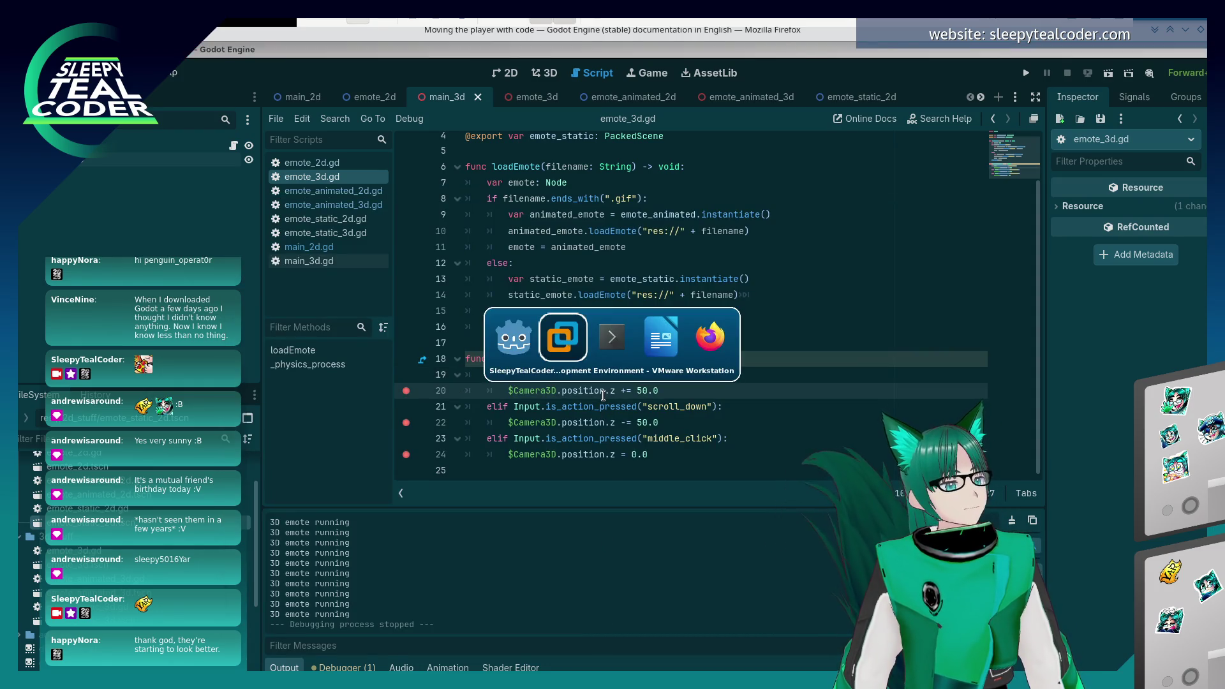
pyautogui.hotkey('alt', 'Tab')
pyautogui.hotkey('alt', 'Tab')
pyautogui.hotkey('alt', 'Tab')
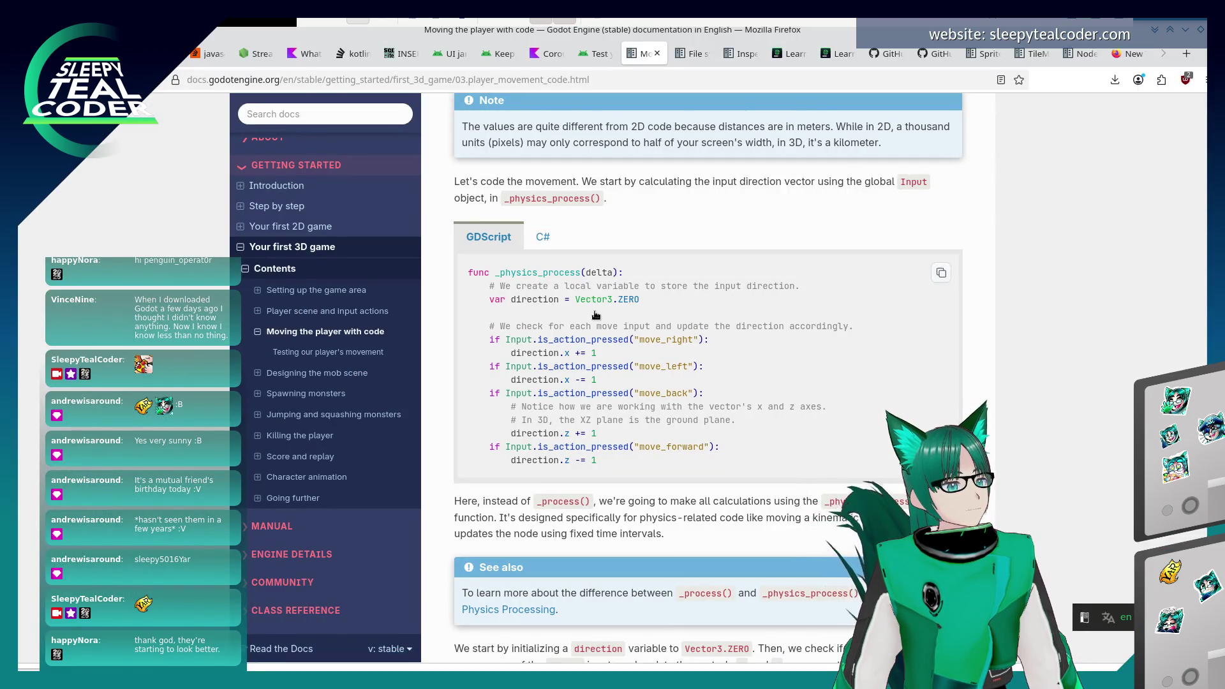
pyautogui.hotkey('alt', 'Tab')
pyautogui.hotkey('alt', 'Tab')
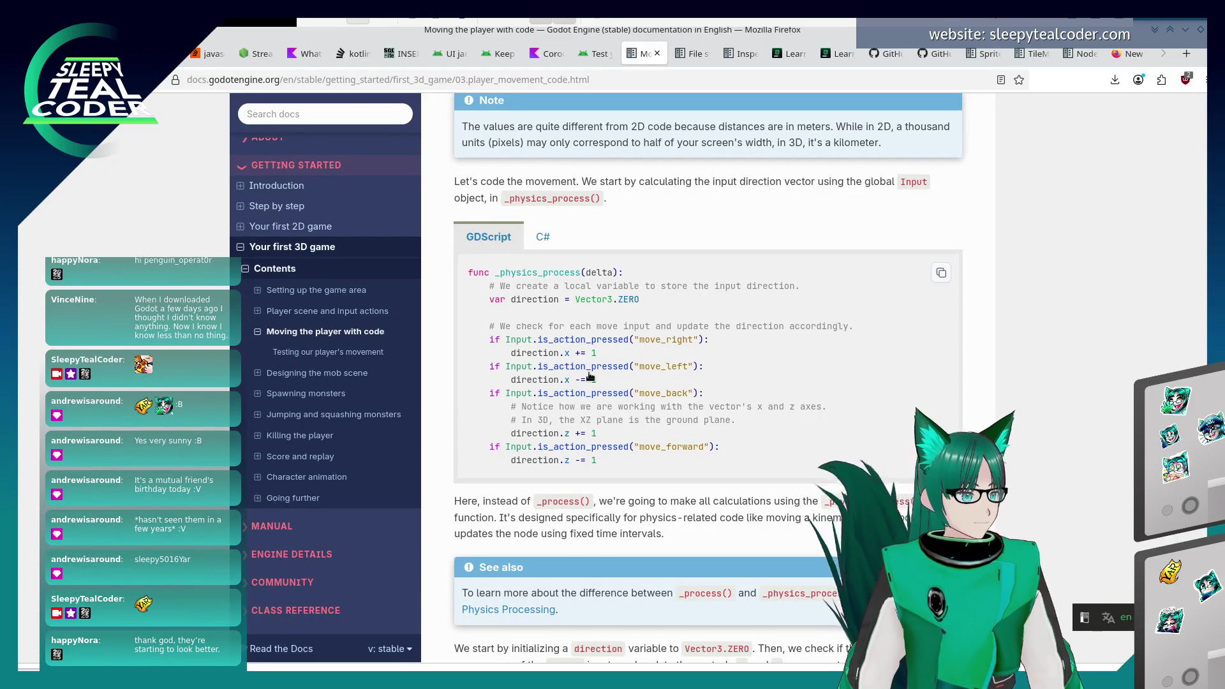
pyautogui.scroll(-7, 590, 378)
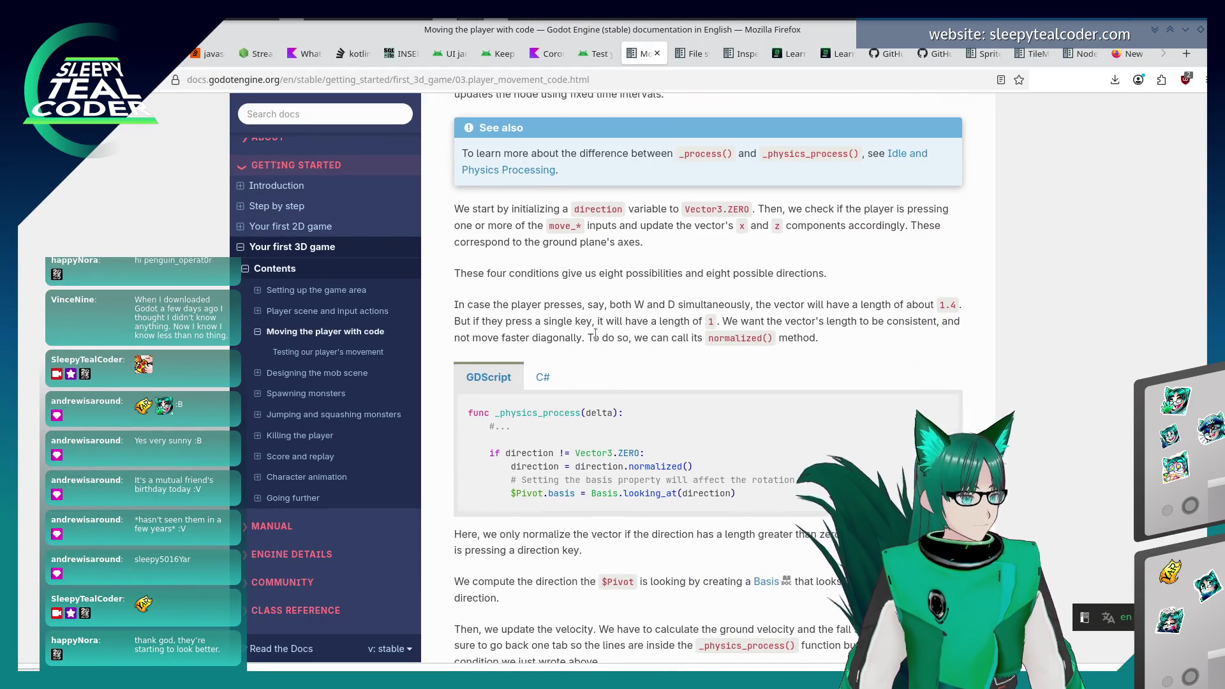
pyautogui.scroll(-15, 595, 334)
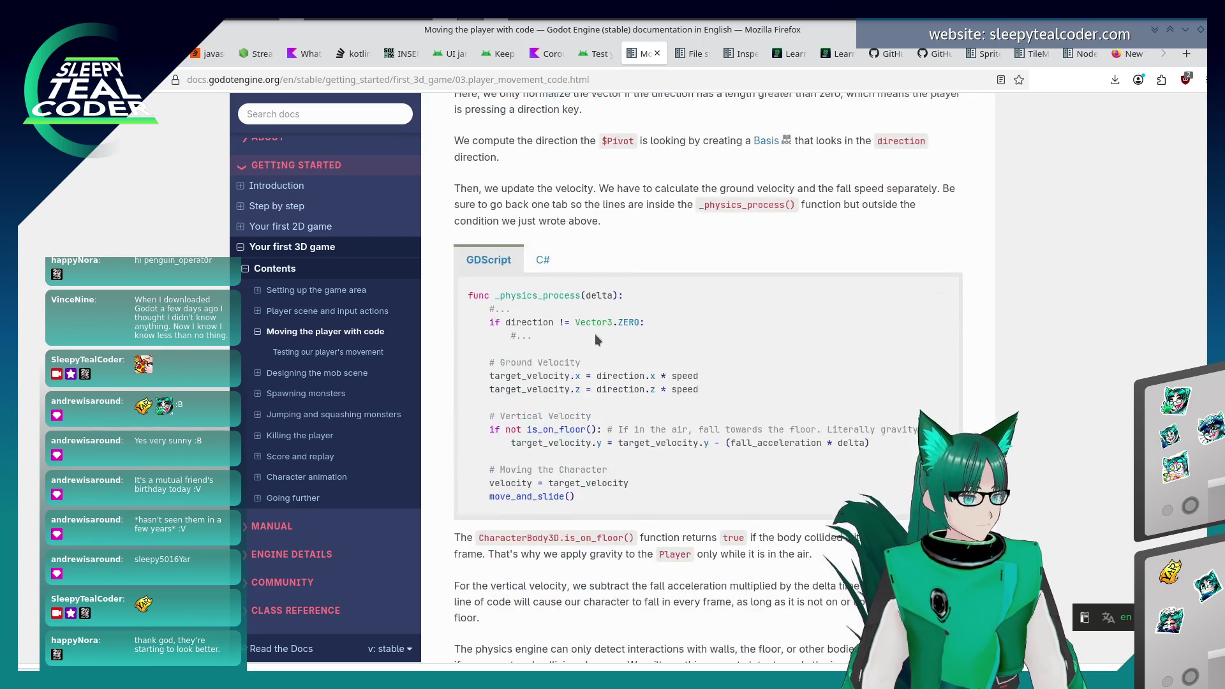
pyautogui.scroll(-3, 596, 334)
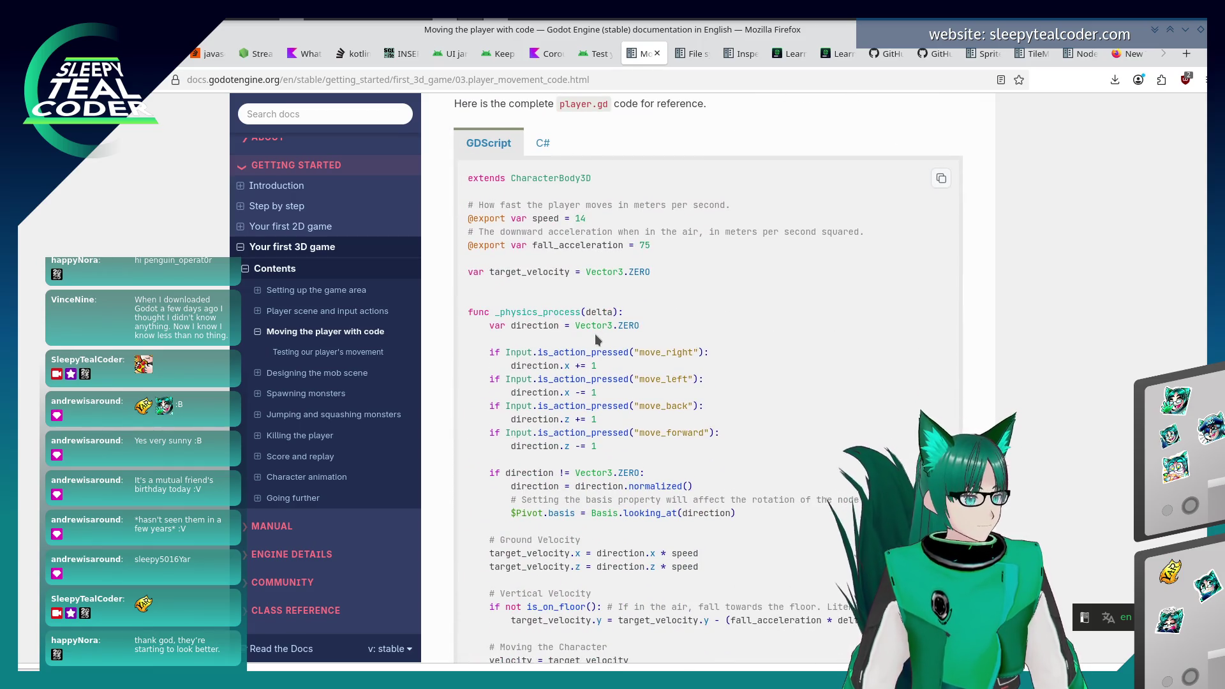
# - Back in Godot, save the scene and emote_3d.gd with Ctrl+S
pyautogui.hotkey('alt', 'Tab')
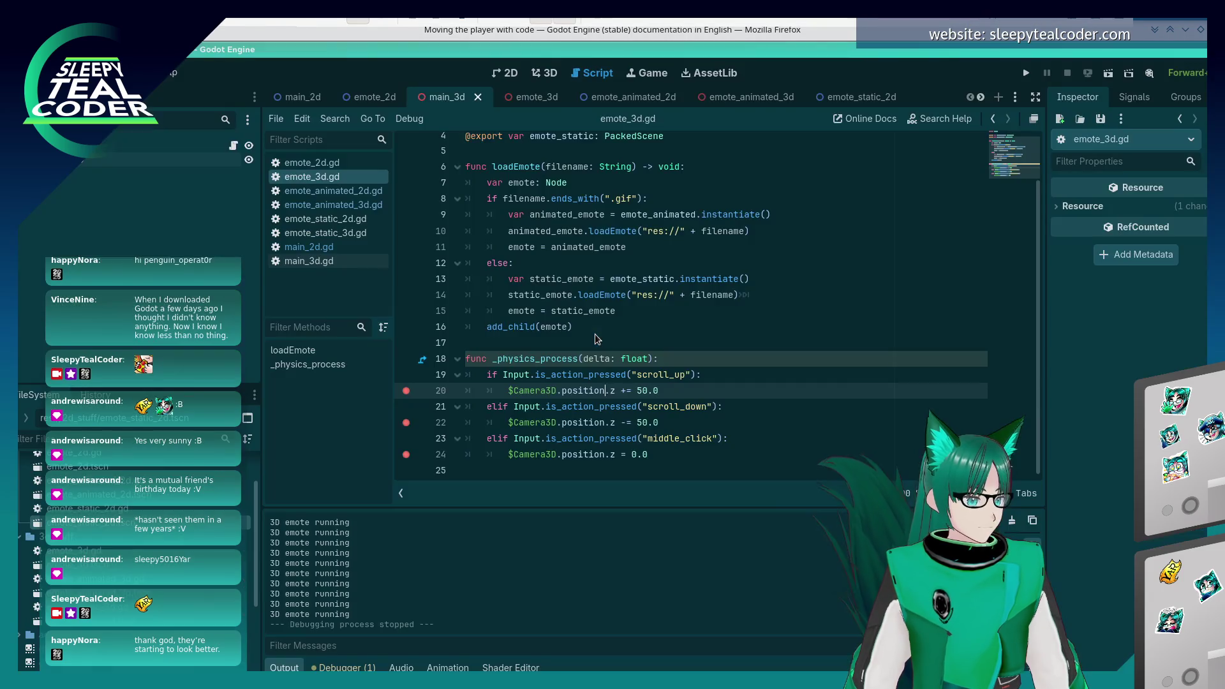
pyautogui.click(590, 374)
pyautogui.hotkey('ctrl', 's')
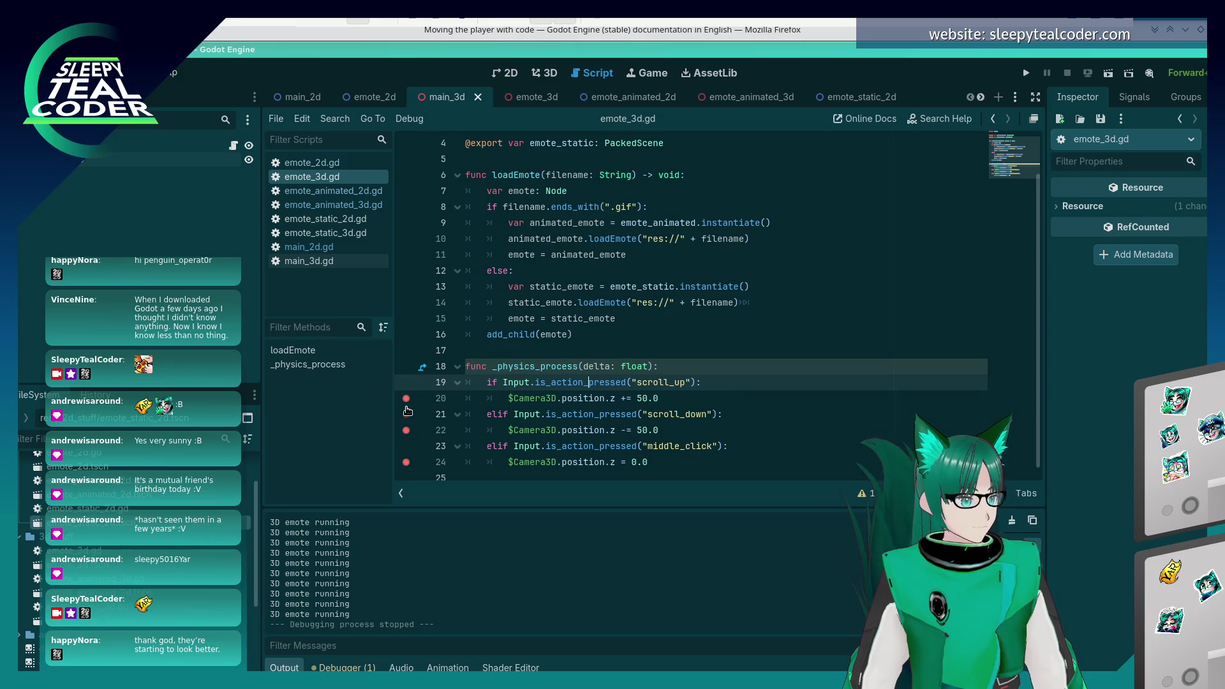
pyautogui.click(608, 413)
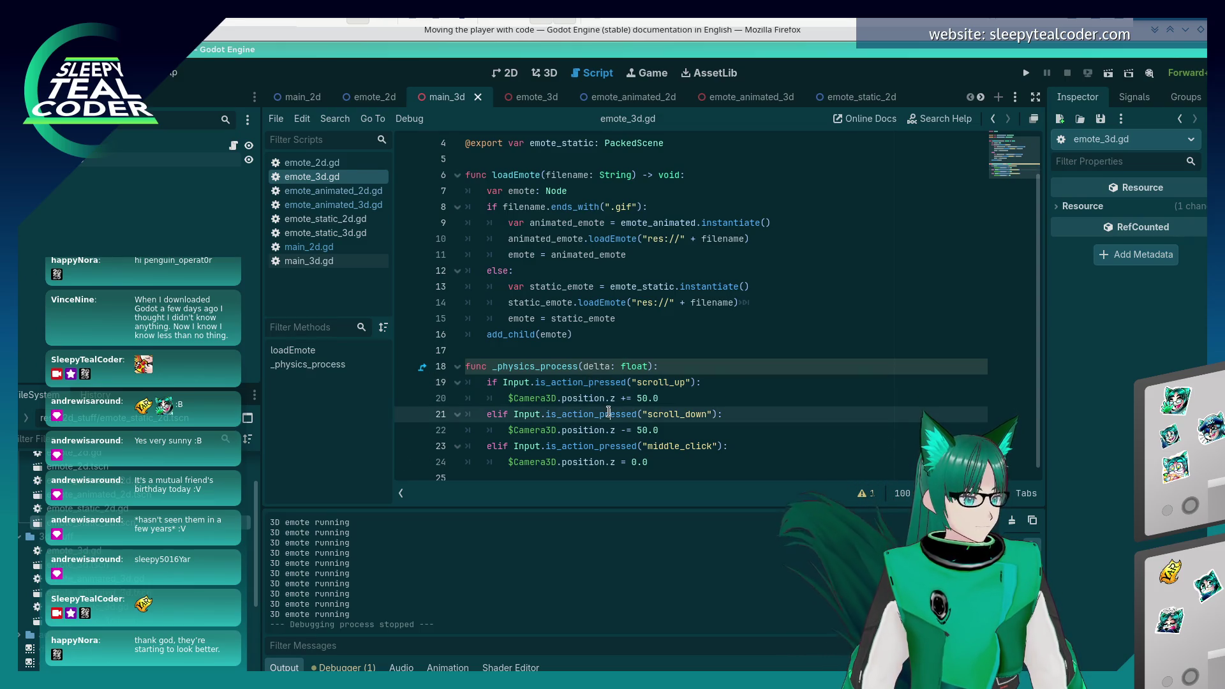
pyautogui.click(657, 461)
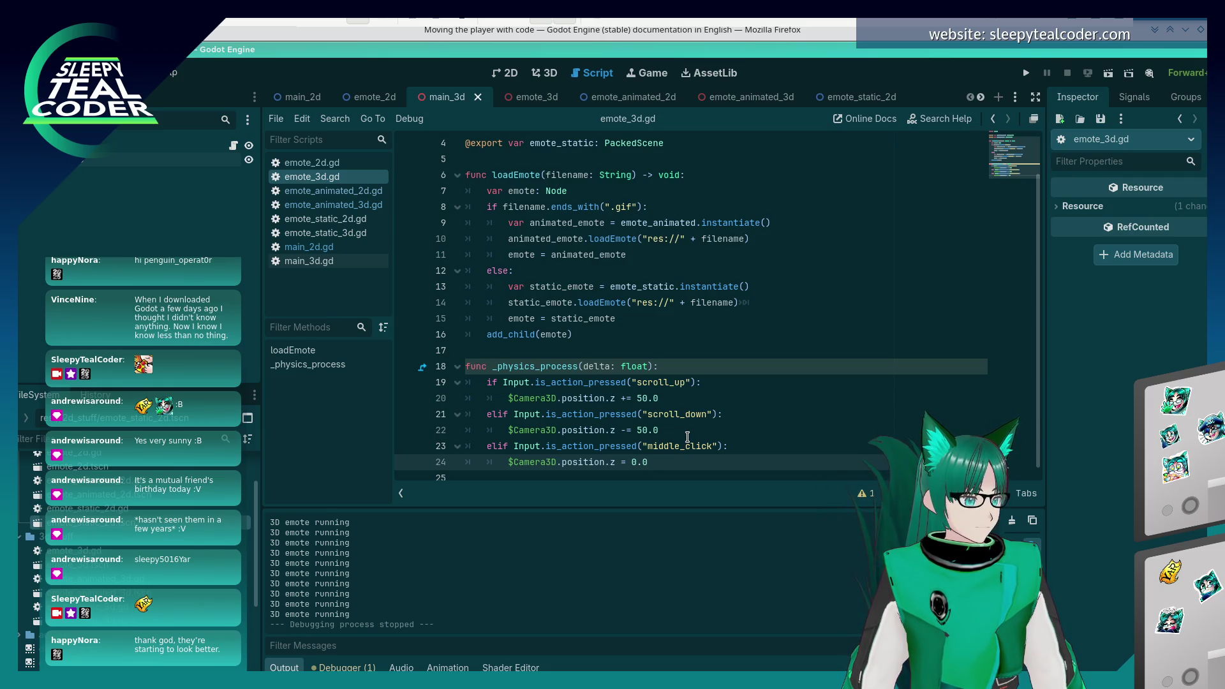
pyautogui.scroll(1, 688, 437)
pyautogui.scroll(-1, 688, 437)
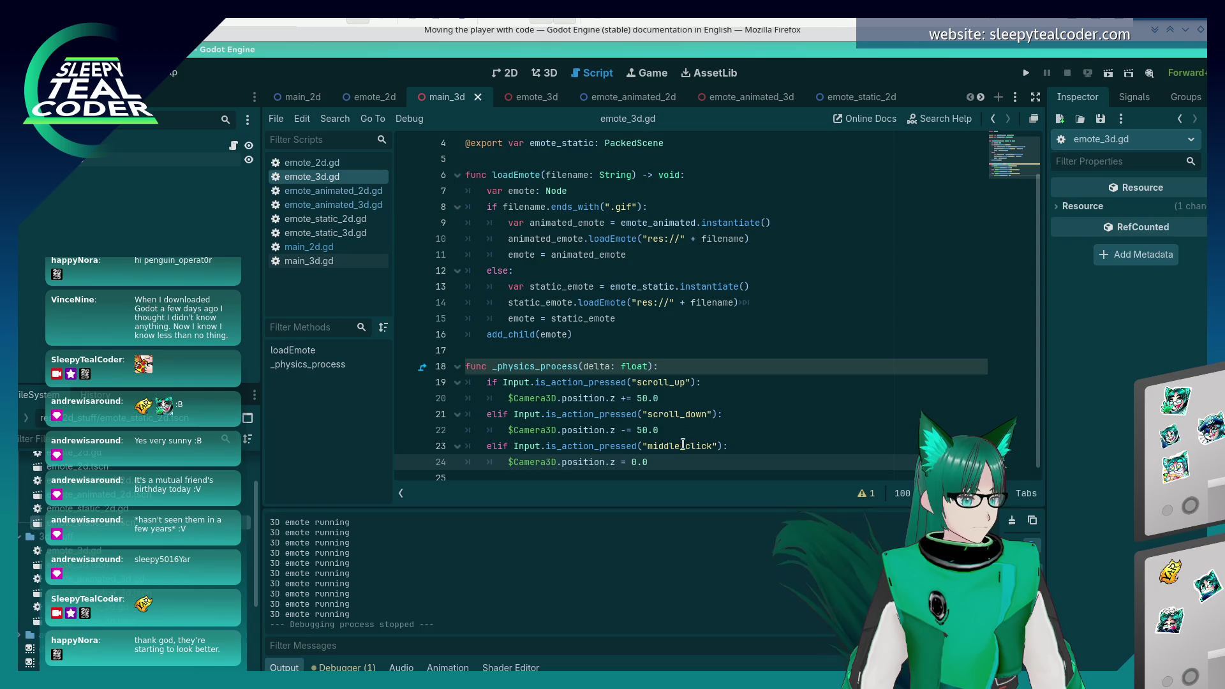
pyautogui.doubleClick(682, 445)
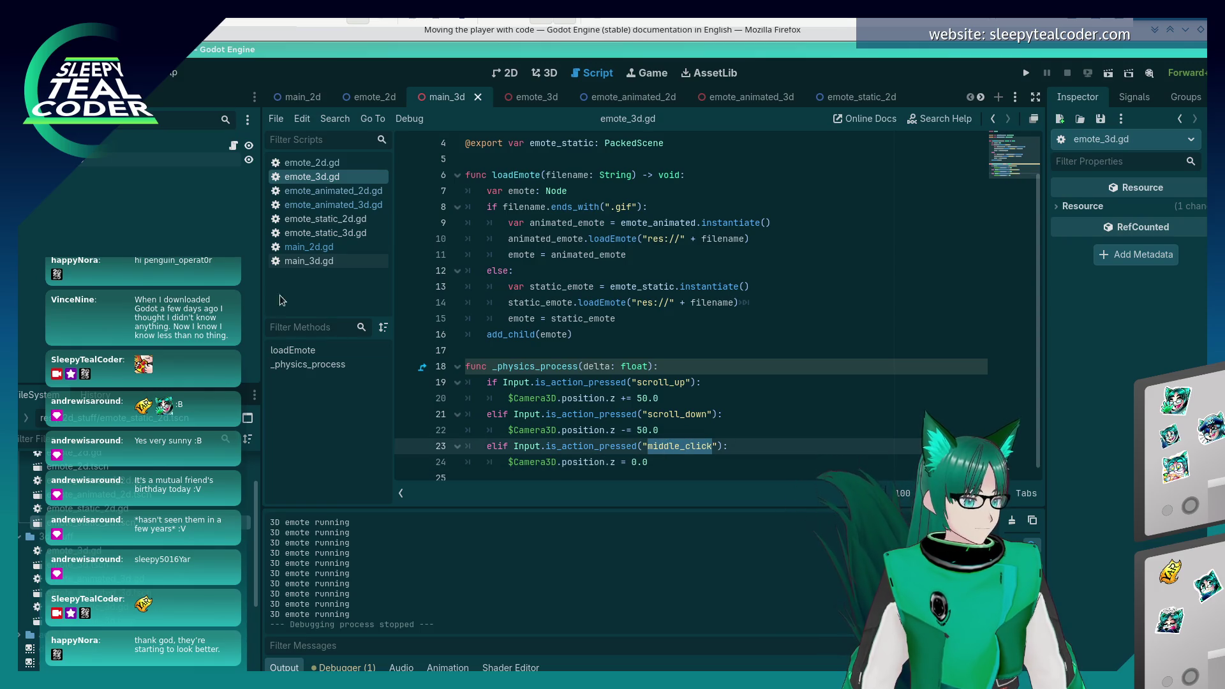
pyautogui.click(60, 72)
pyautogui.click(76, 91)
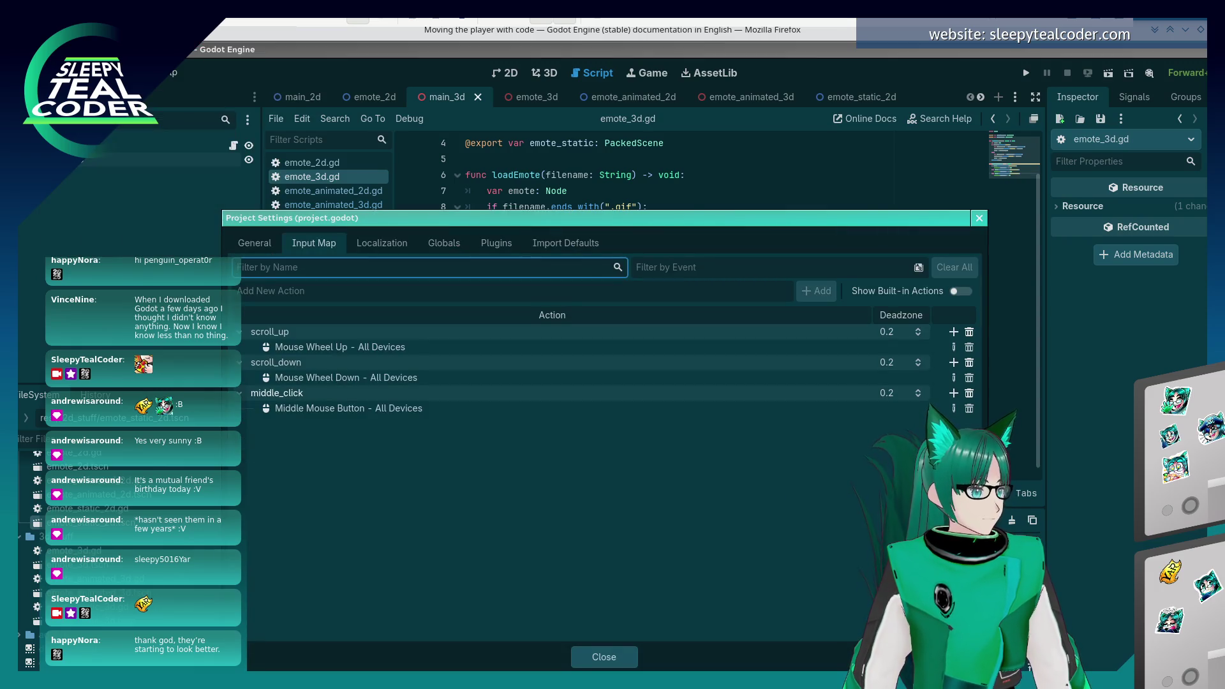
pyautogui.click(393, 492)
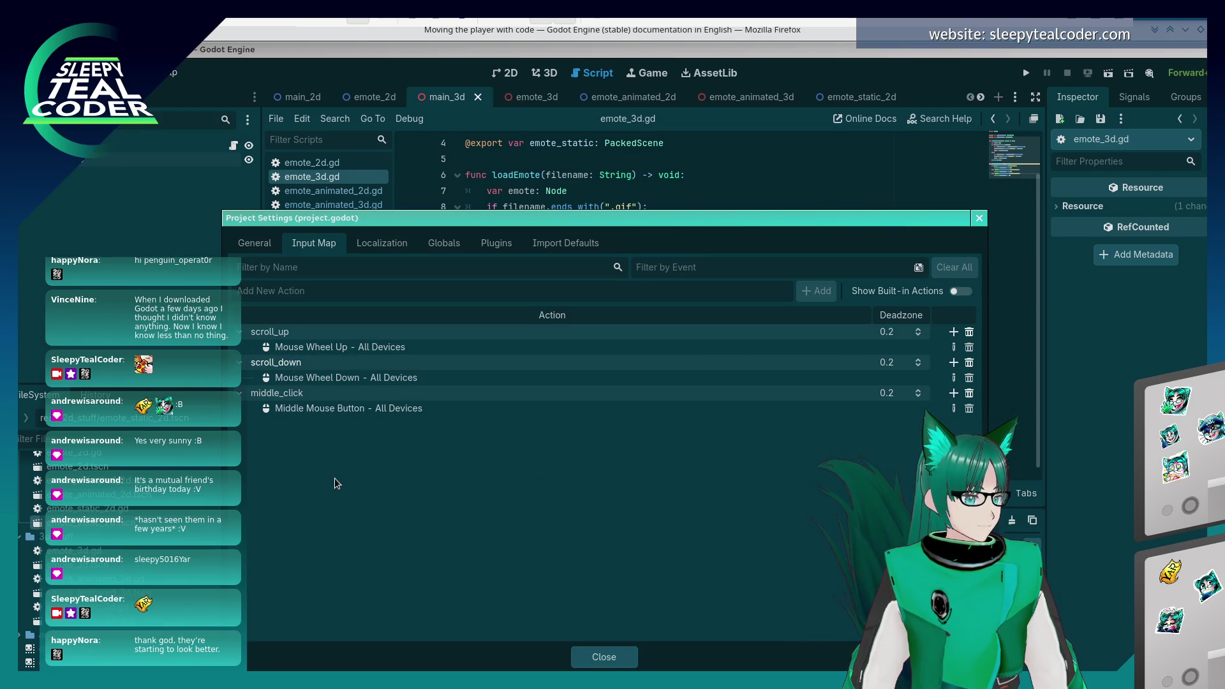
pyautogui.click(956, 292)
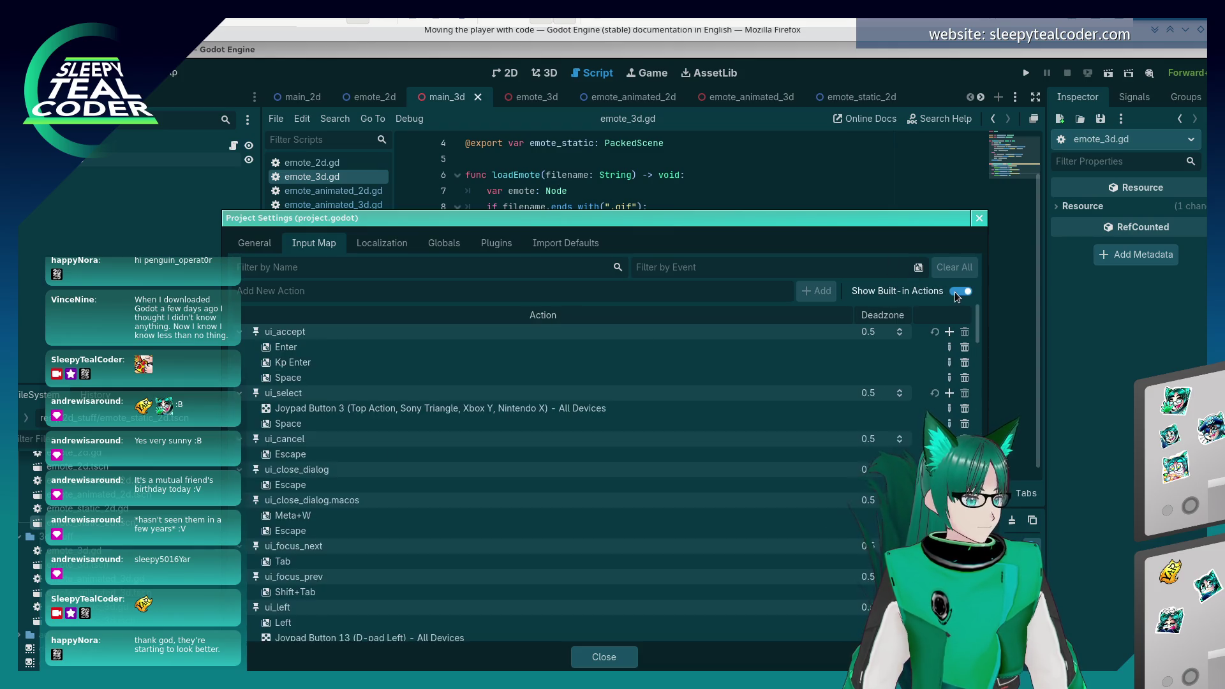
pyautogui.moveTo(976, 324); pyautogui.dragTo(976, 638)
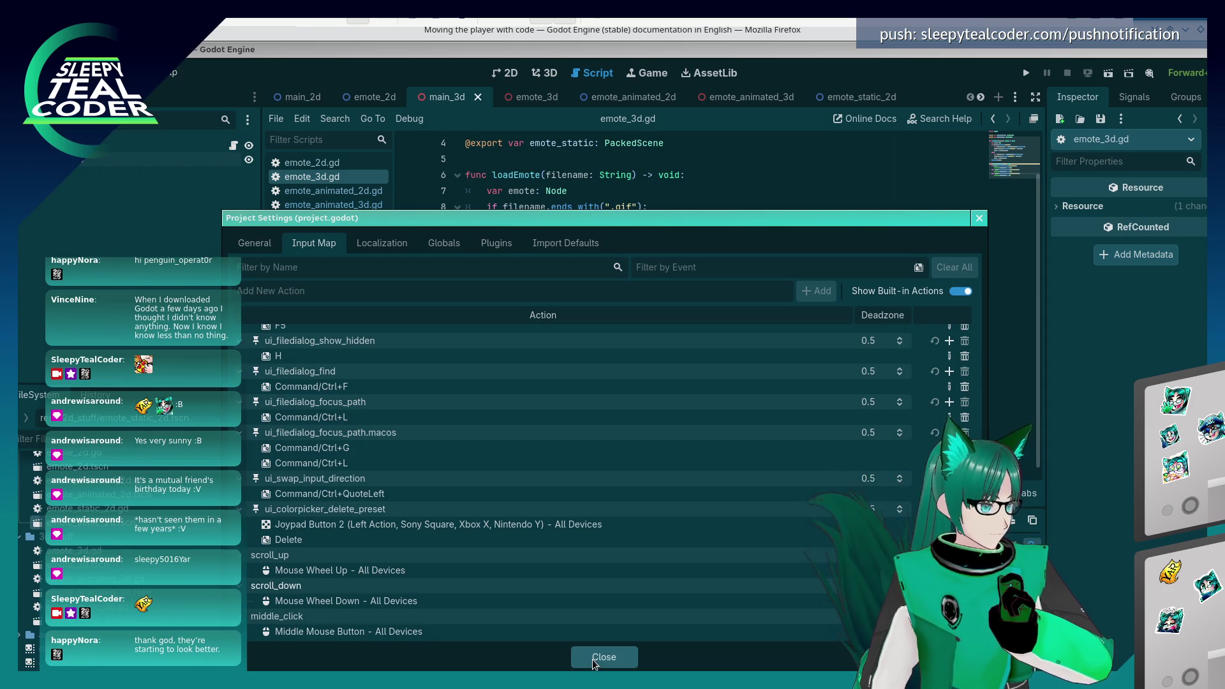
pyautogui.click(592, 663)
pyautogui.click(673, 386)
pyautogui.click(669, 415)
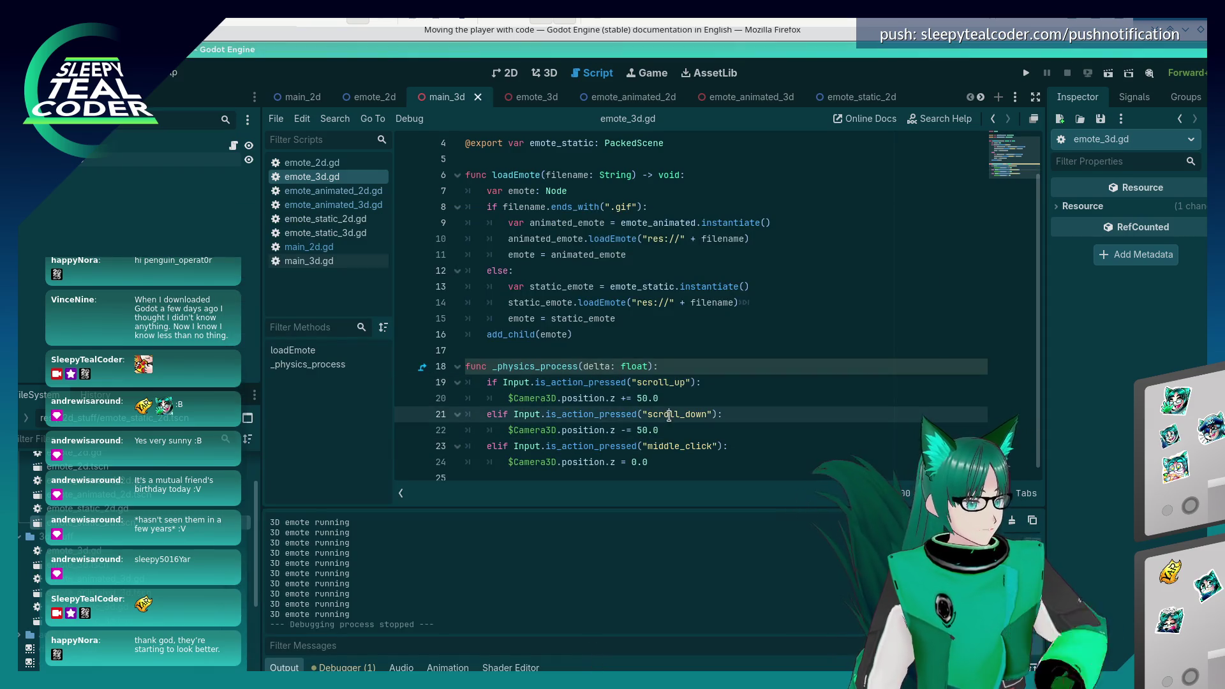
# - Change the elif on lines 21 and 23 to plain if, then save and run the game
pyautogui.click(668, 456)
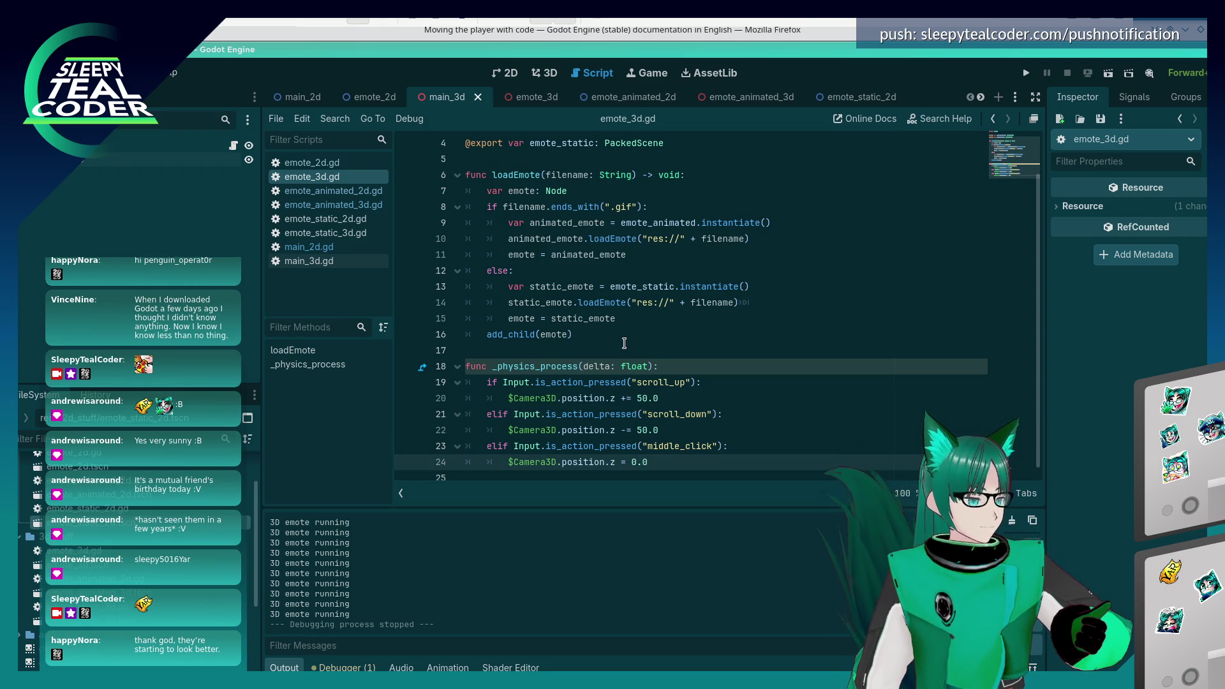
pyautogui.hotkey('alt', 'Tab')
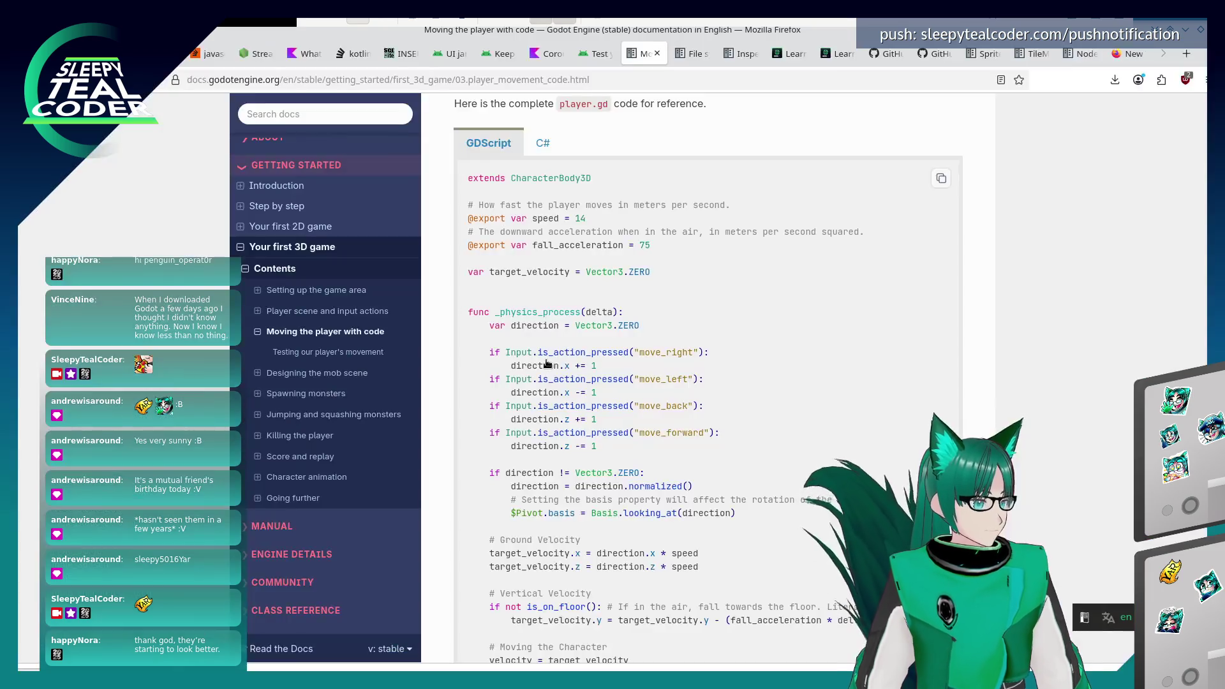
pyautogui.hotkey('alt', 'Tab')
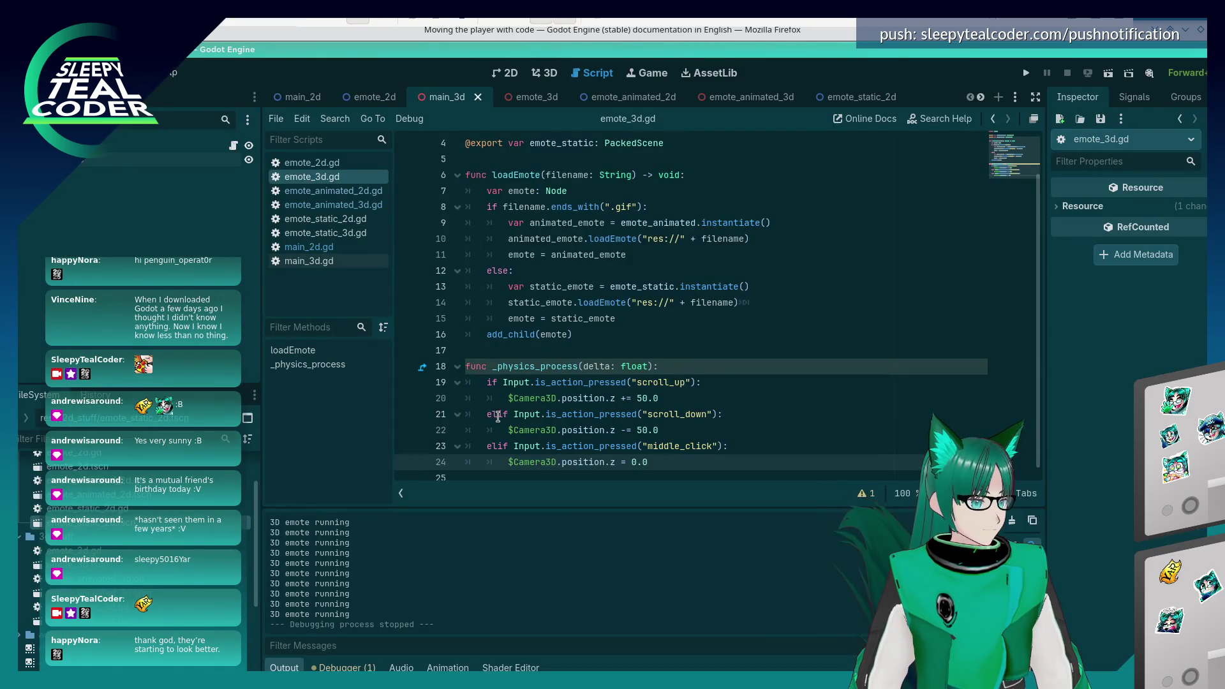
pyautogui.click(498, 416)
pyautogui.press('BackSpace')
pyautogui.press('BackSpace')
pyautogui.press('Down')
pyautogui.press('Down')
pyautogui.press('Delete')
pyautogui.press('Delete')
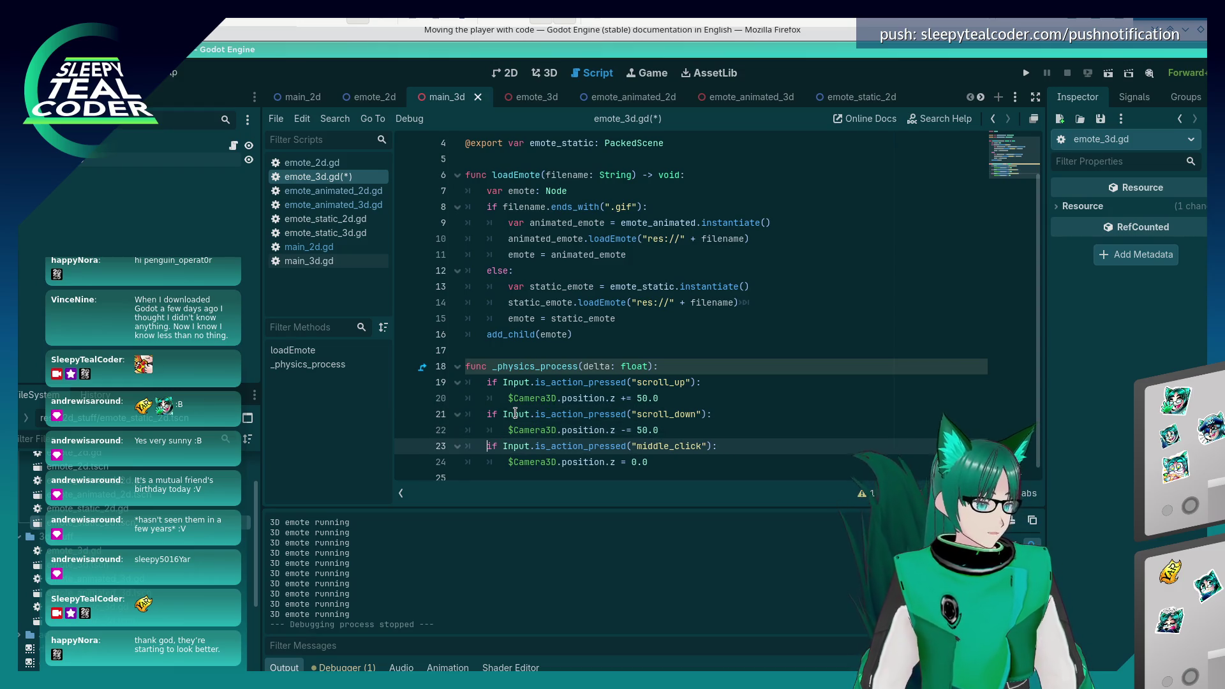
pyautogui.press('F5')
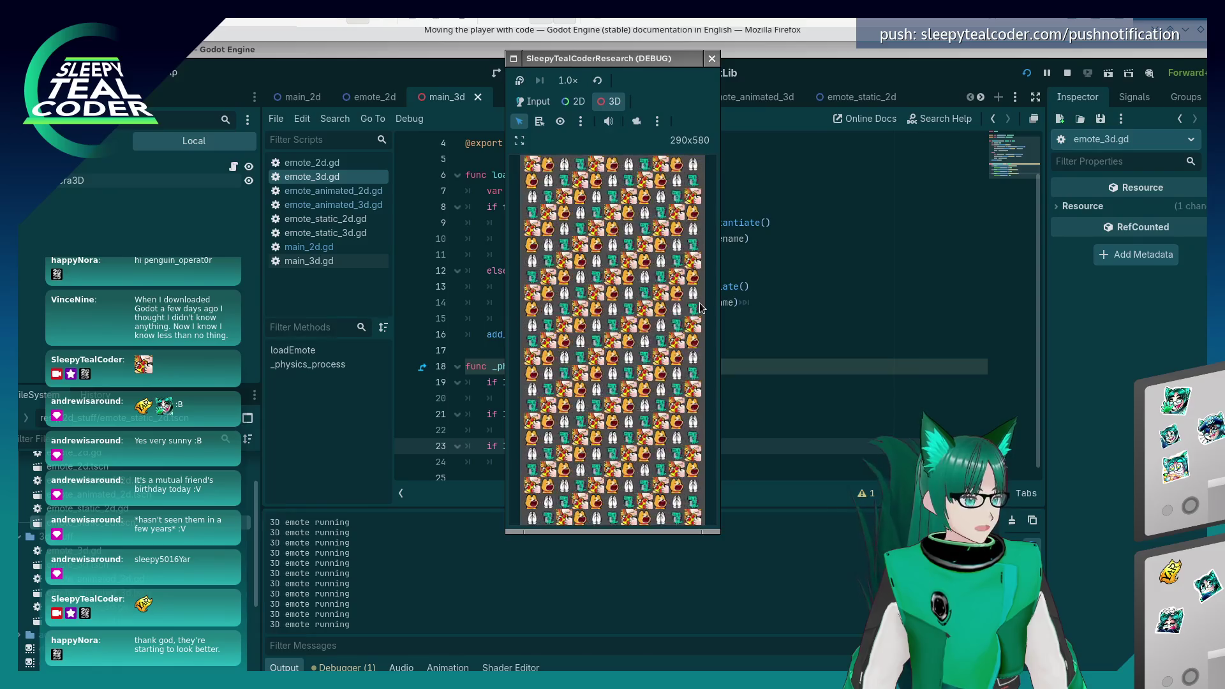
# - Close the game and add a print("Scroll up") line to the scroll_up branch, copying it
pyautogui.click(712, 60)
pyautogui.click(761, 386)
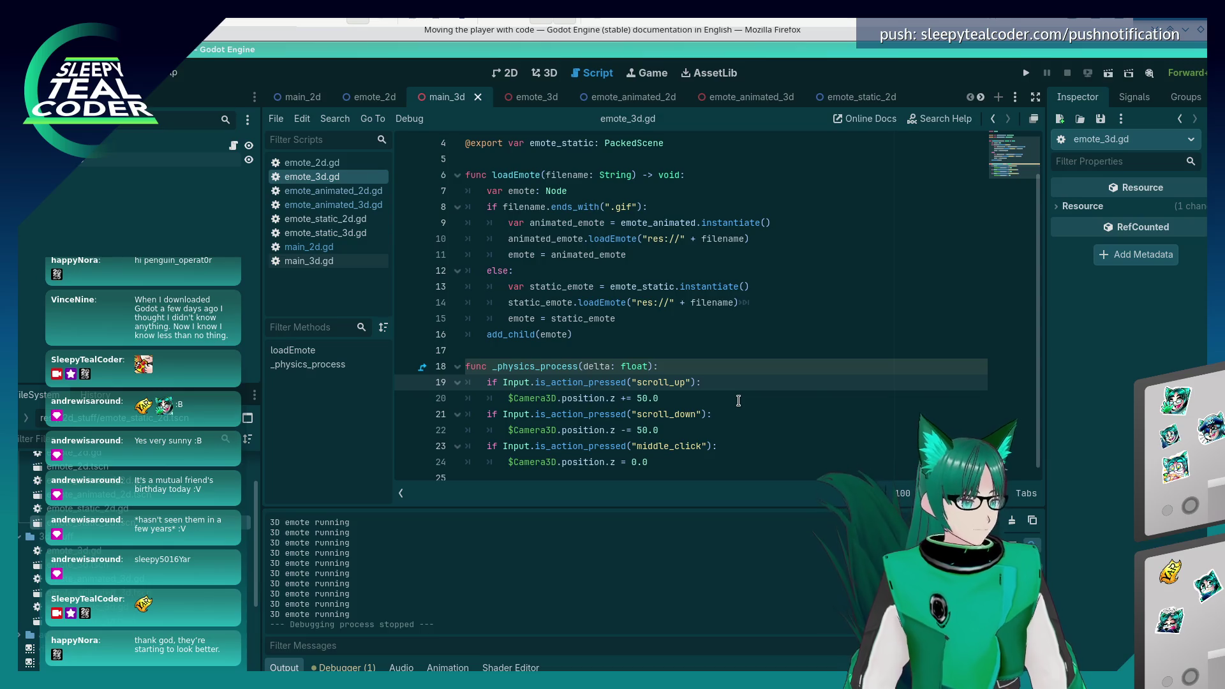
pyautogui.press('Return')
pyautogui.write('print("Scroll up')
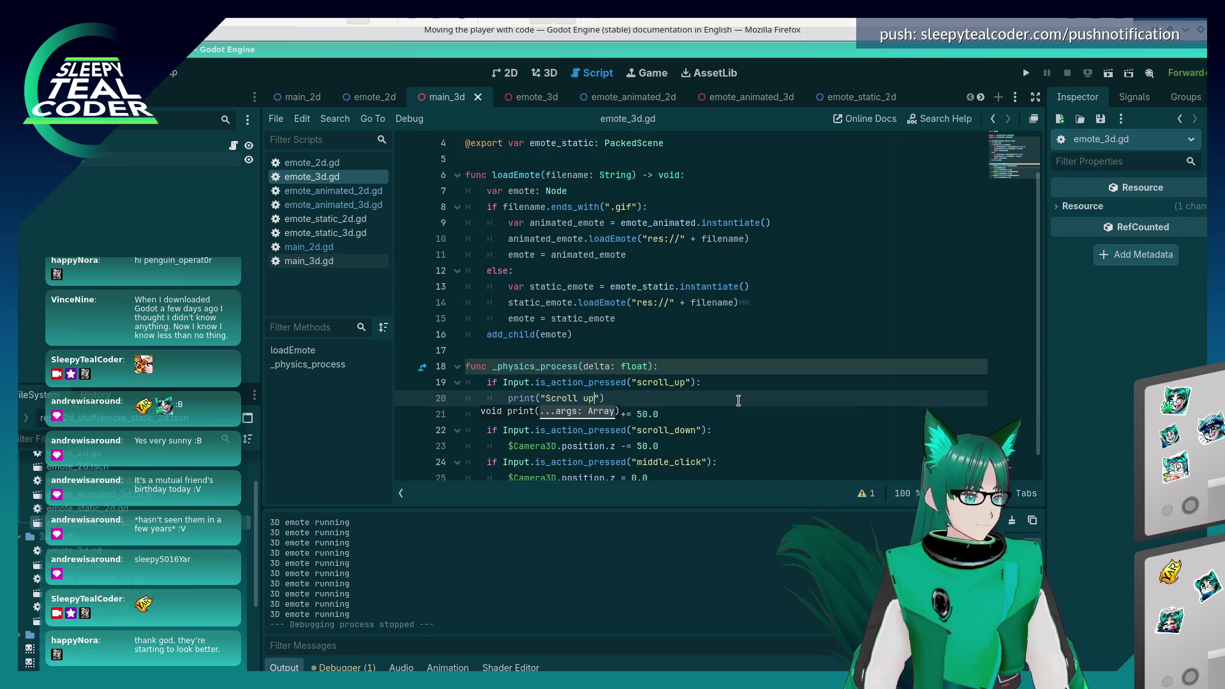
pyautogui.press('Home')
pyautogui.hotkey('shift', 'End')
pyautogui.hotkey('ctrl', 'c')
# - Paste the print under the scroll_down check and change its message to "Scroll down"
pyautogui.press('Down')
pyautogui.press('Down')
pyautogui.press('End')
pyautogui.press('Return')
pyautogui.hotkey('ctrl', 'v')
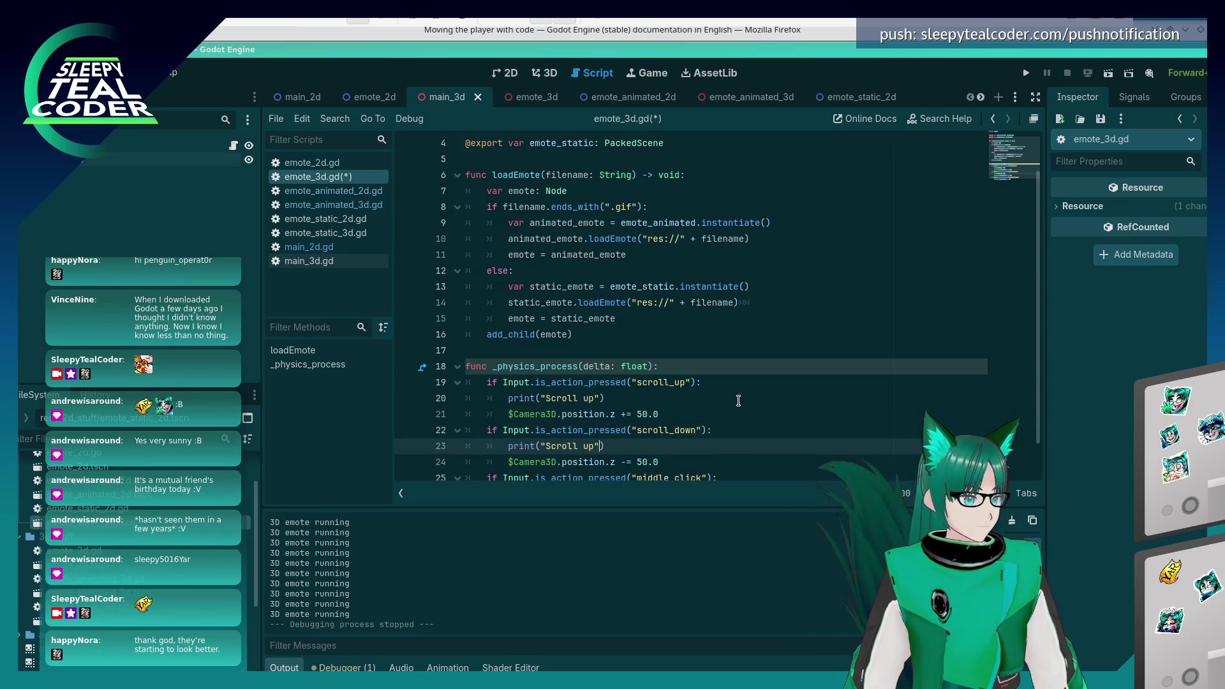
pyautogui.press('BackSpace')
pyautogui.press('Delete')
pyautogui.write('down')
# - Add a print("Middle click") line under middle_click, save, and run the project
pyautogui.press('Down')
pyautogui.press('Down')
pyautogui.press('End')
pyautogui.press('Return')
pyautogui.hotkey('ctrl', 'v')
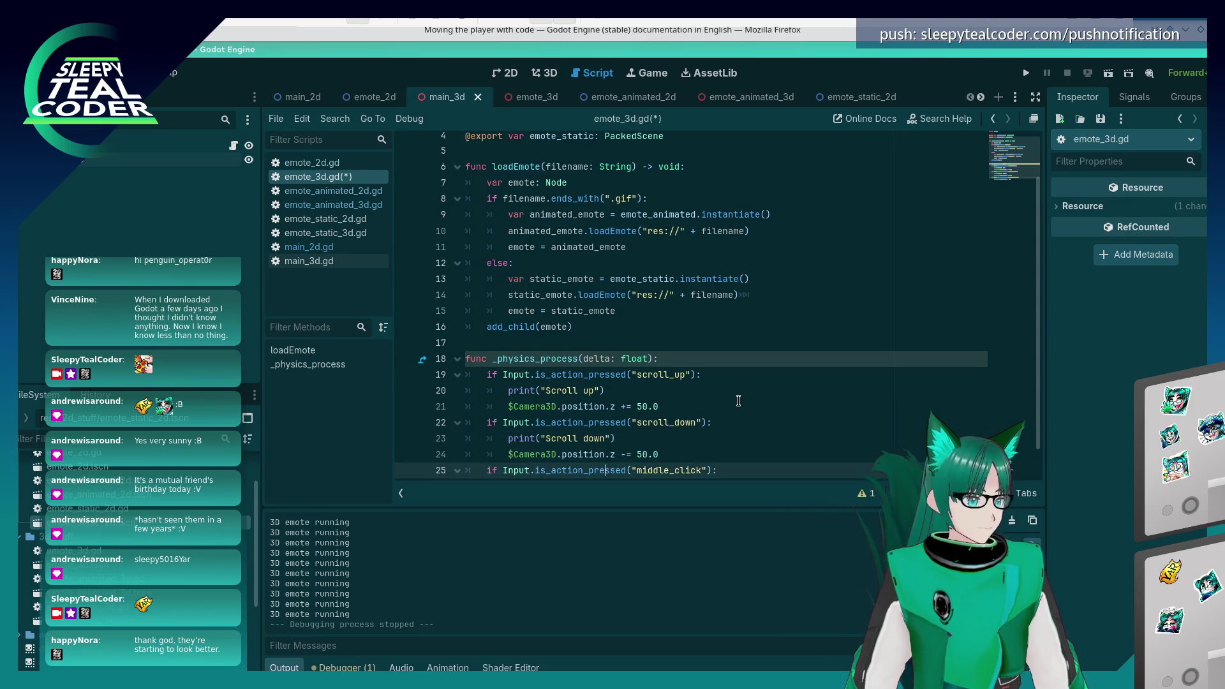
pyautogui.press('BackSpace')
pyautogui.press('BackSpace')
pyautogui.press('BackSpace')
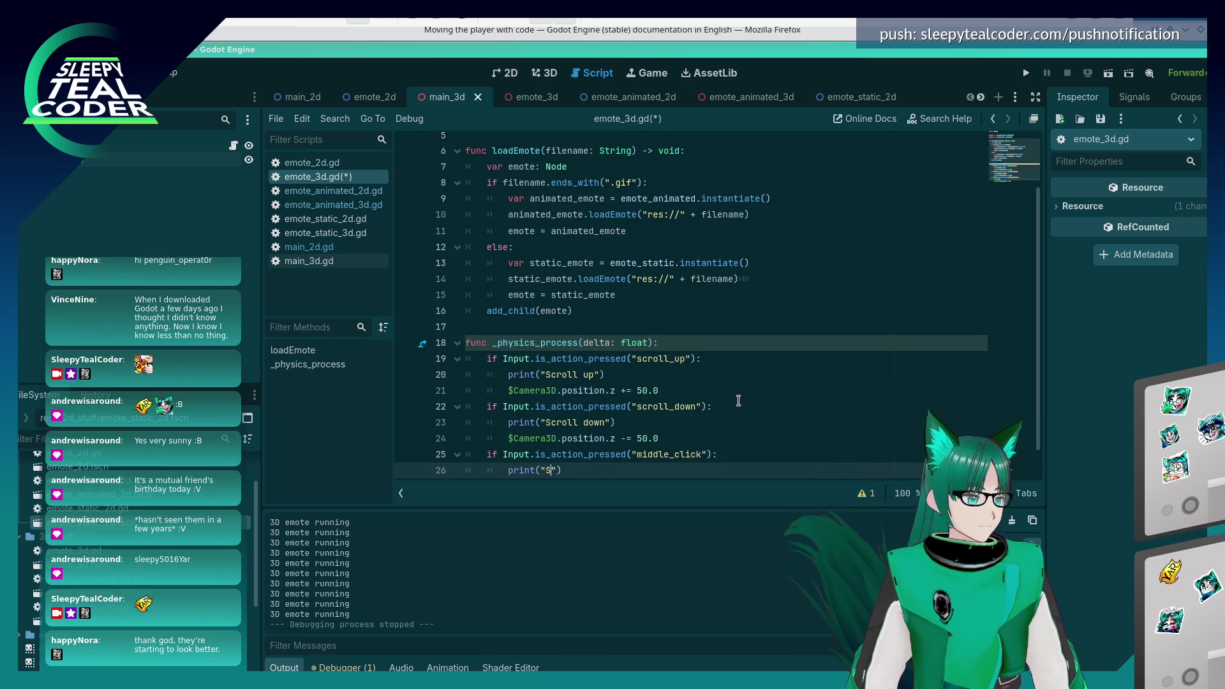
pyautogui.write('iddle click')
pyautogui.hotkey('ctrl', 's')
pyautogui.click(1026, 74)
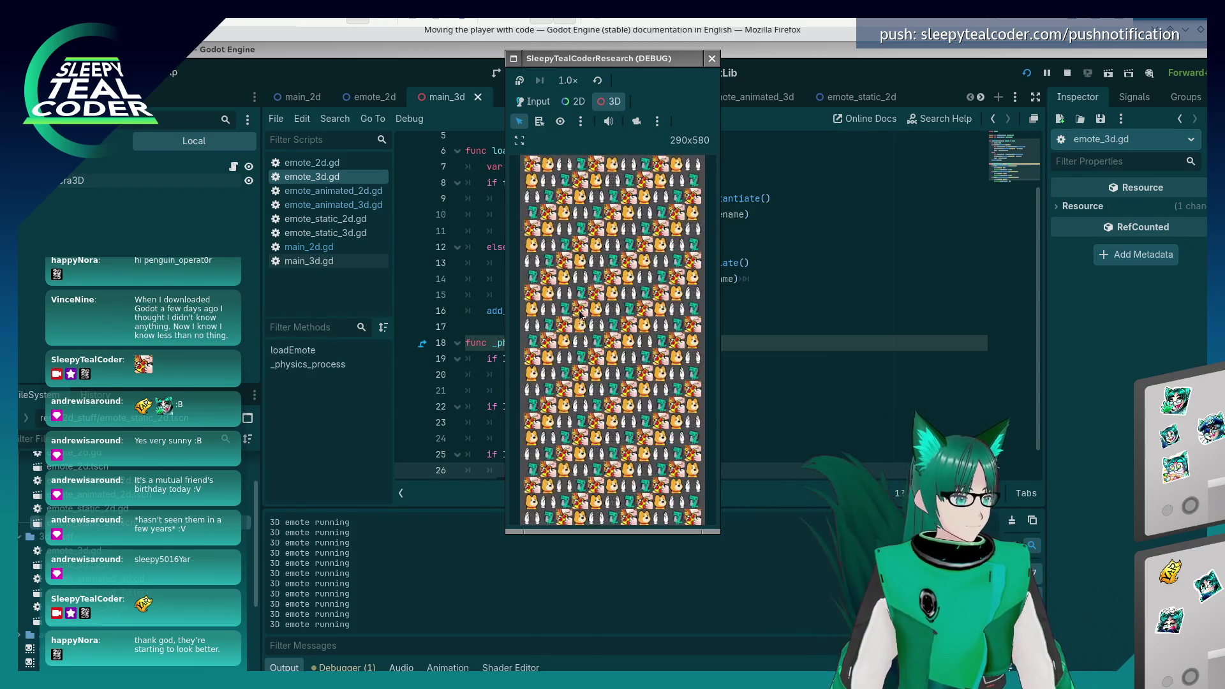
# - Show the Debugger's Errors list to find the unused-delta warning
pyautogui.click(342, 667)
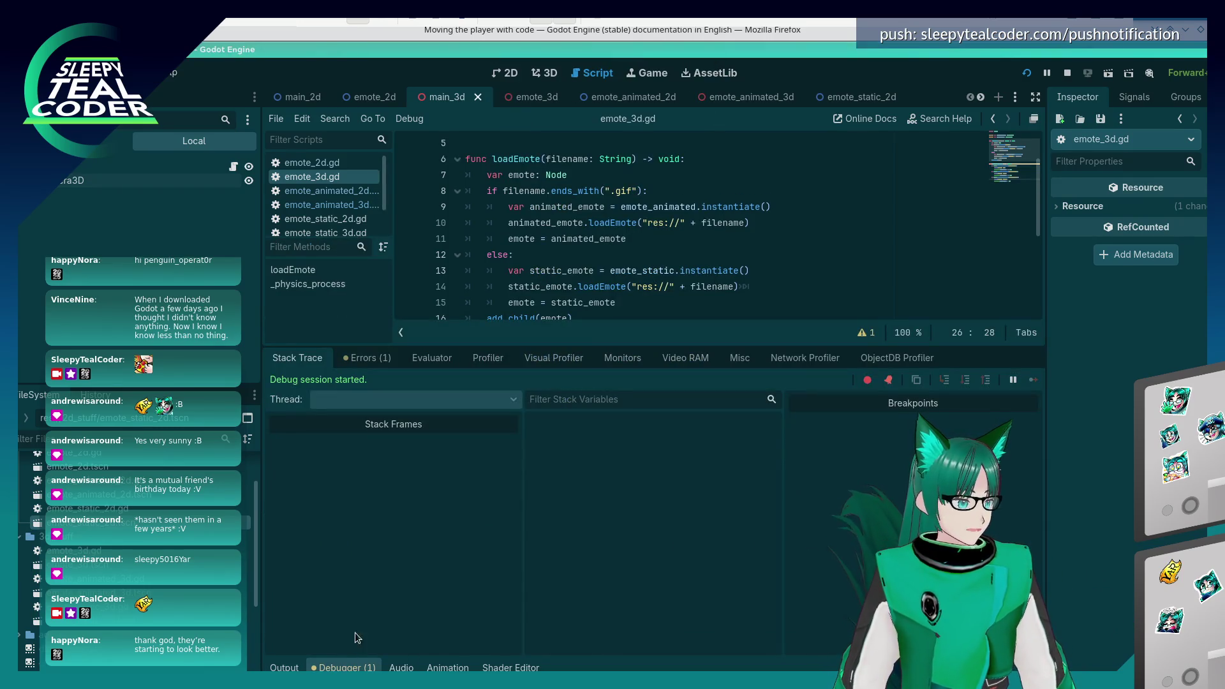
pyautogui.click(367, 358)
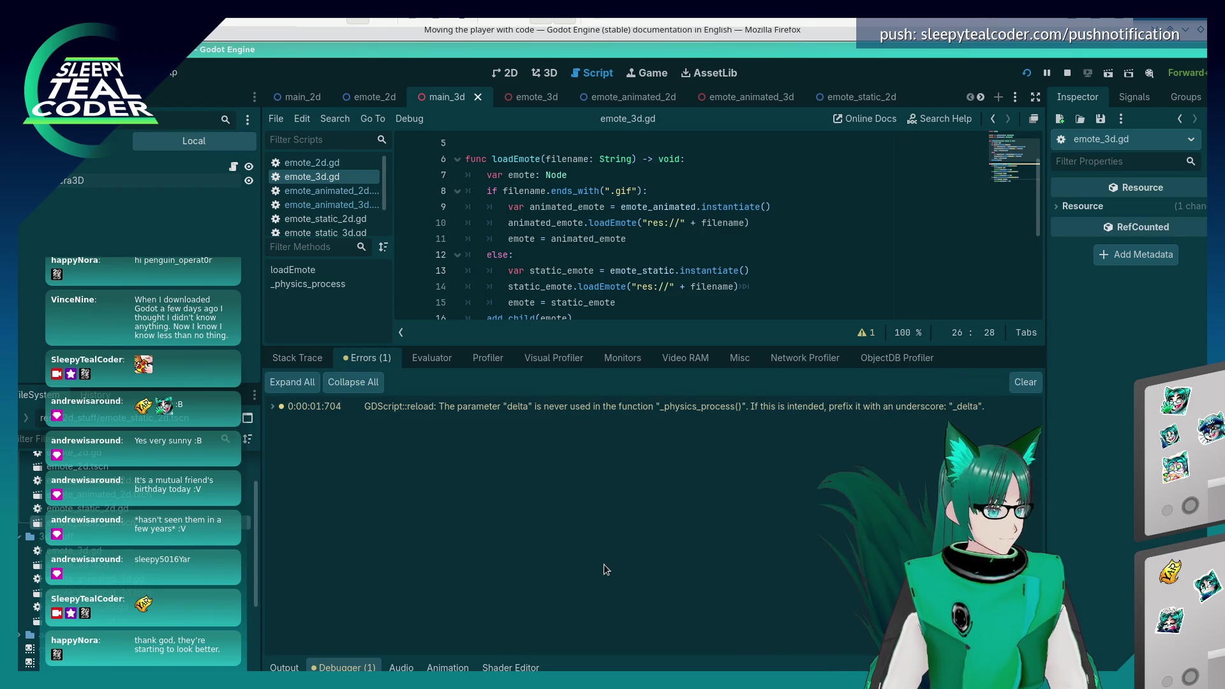
pyautogui.scroll(-4, 592, 191)
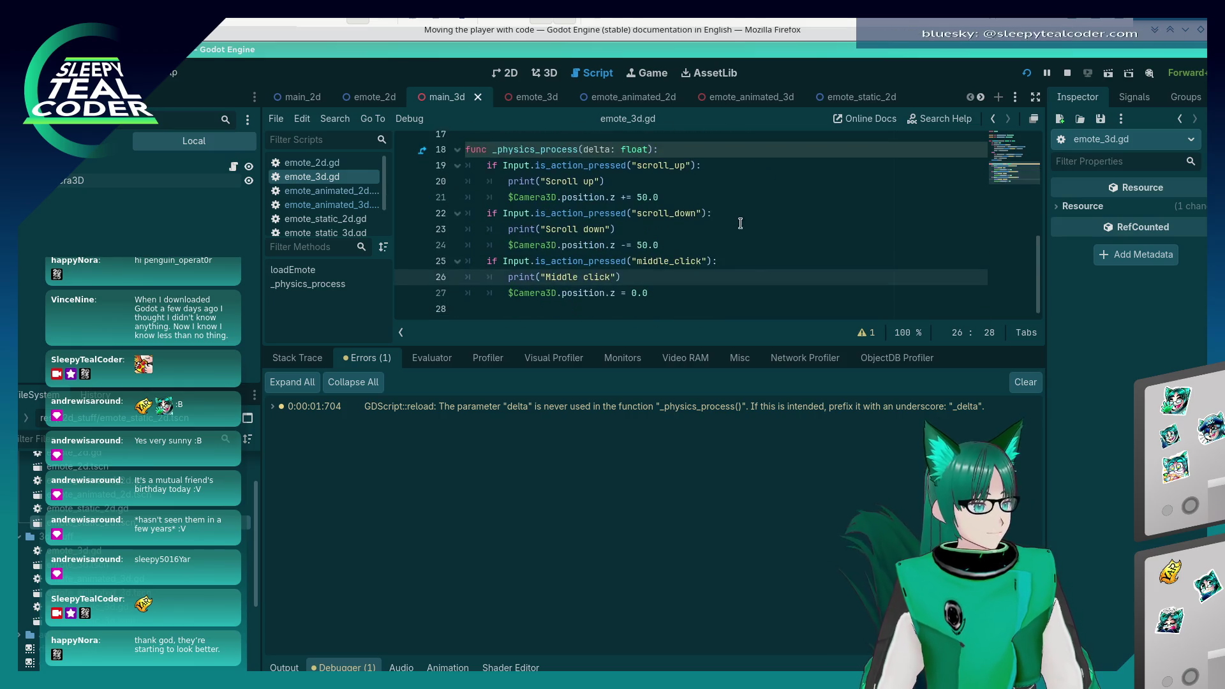
# - Rename the parameter to _delta, remove its ': float' annotation, and stop the running game
pyautogui.click(587, 149)
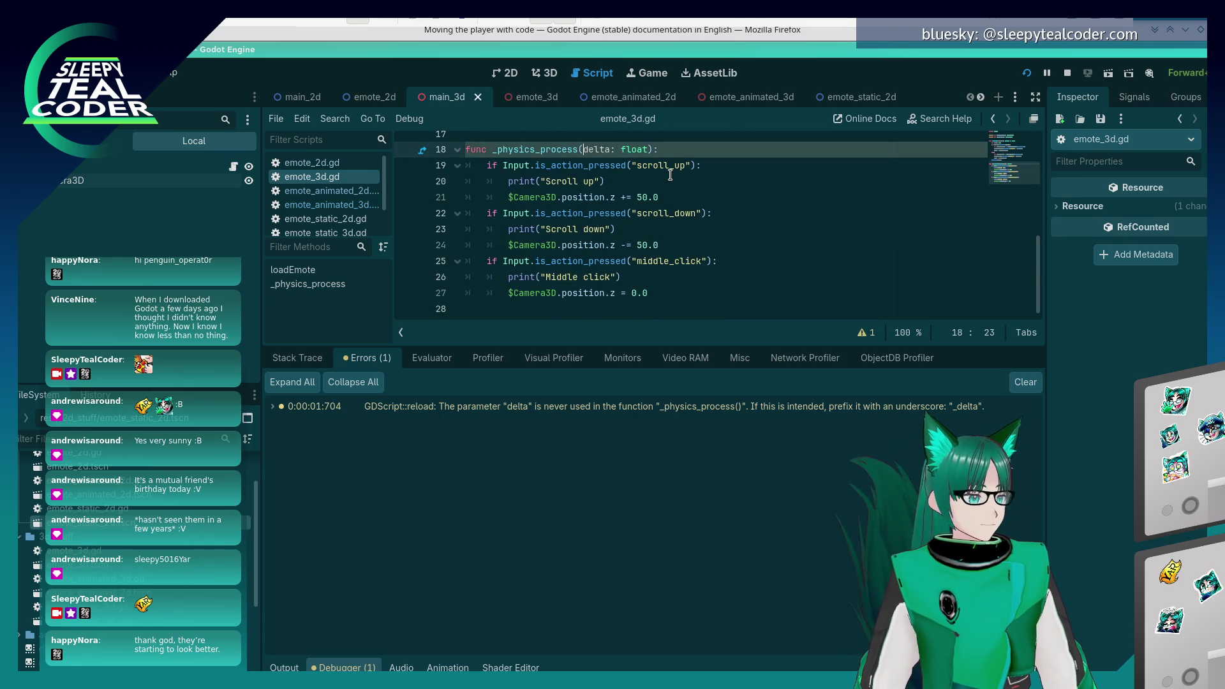
pyautogui.write('_')
pyautogui.press('Right')
pyautogui.press('Right')
pyautogui.press('Delete')
pyautogui.press('Delete')
pyautogui.press('Delete')
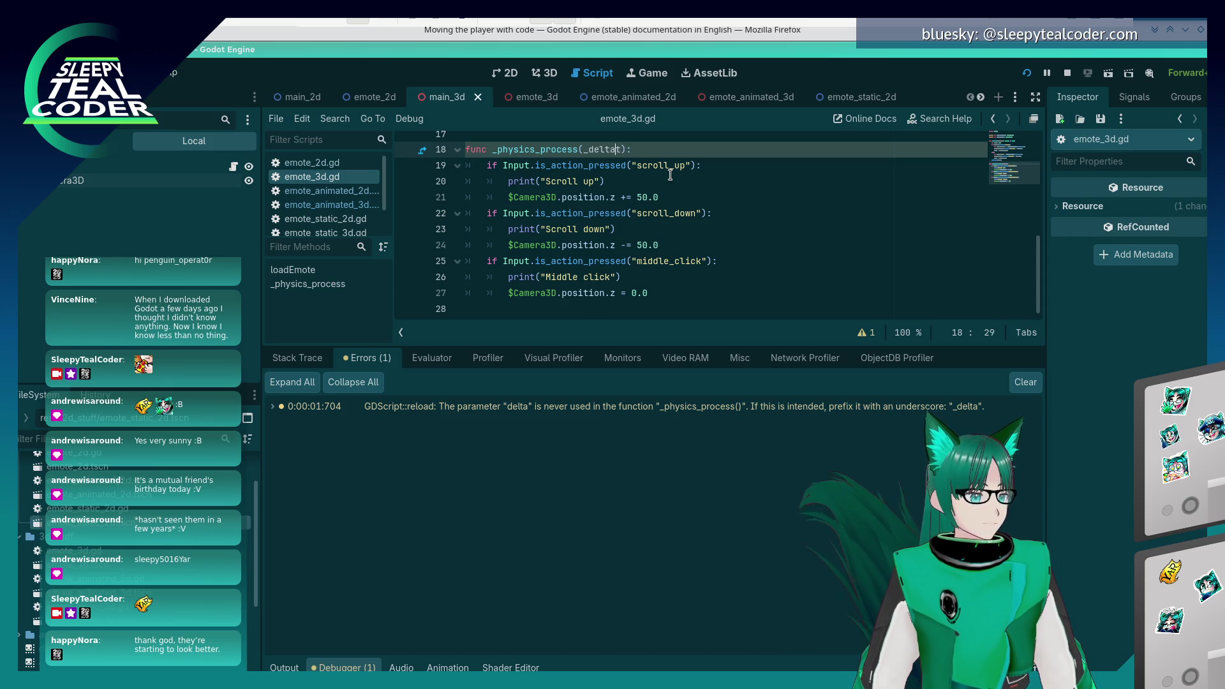
pyautogui.click(1067, 73)
pyautogui.press('Delete')
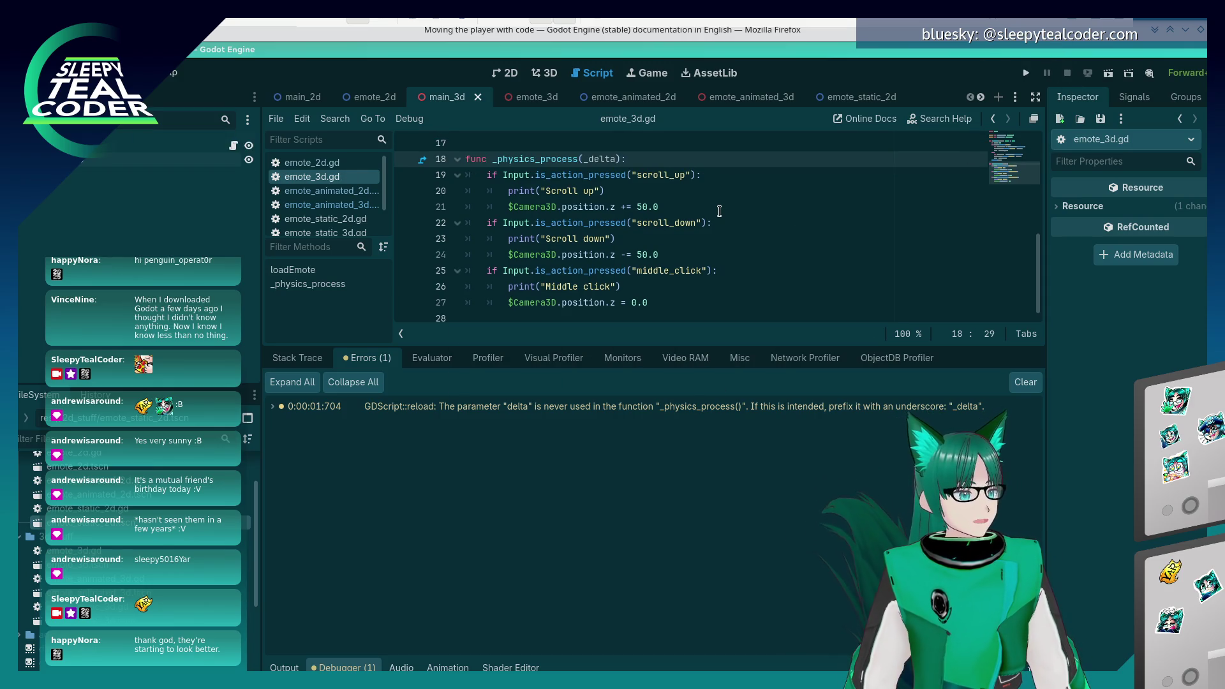
pyautogui.click(709, 205)
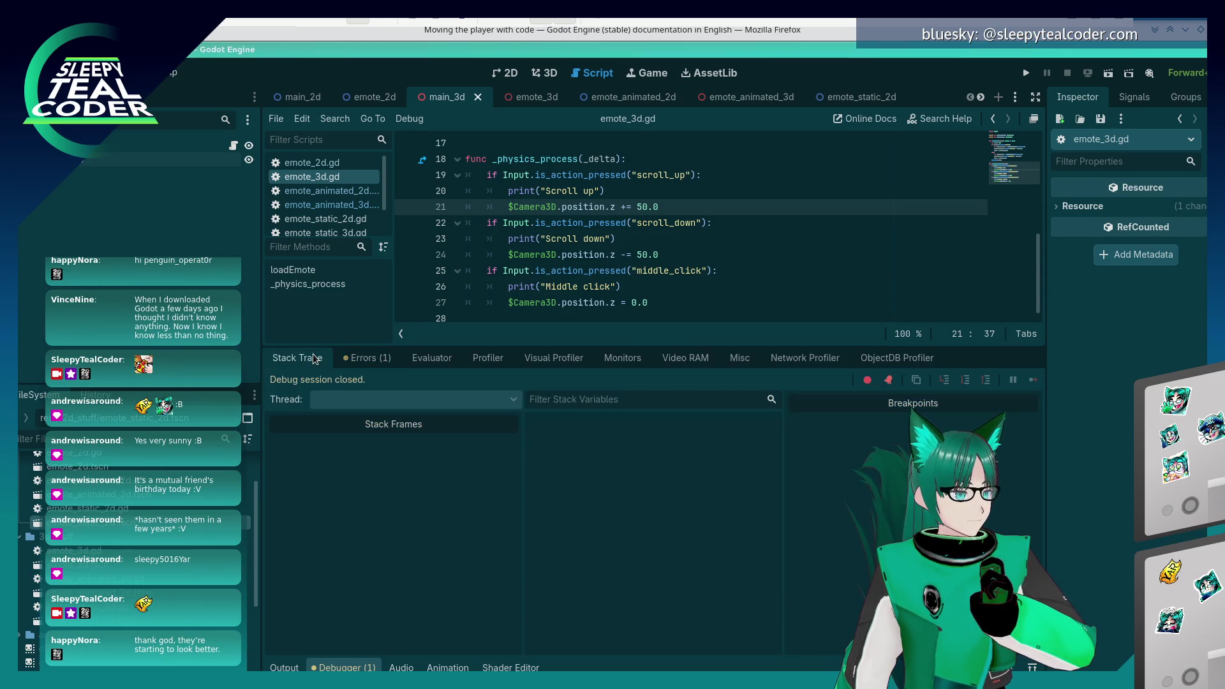
# - Try a new Input.is_ line to browse Input's method suggestions, then undo it
pyautogui.click(668, 240)
pyautogui.click(667, 152)
pyautogui.press('Return')
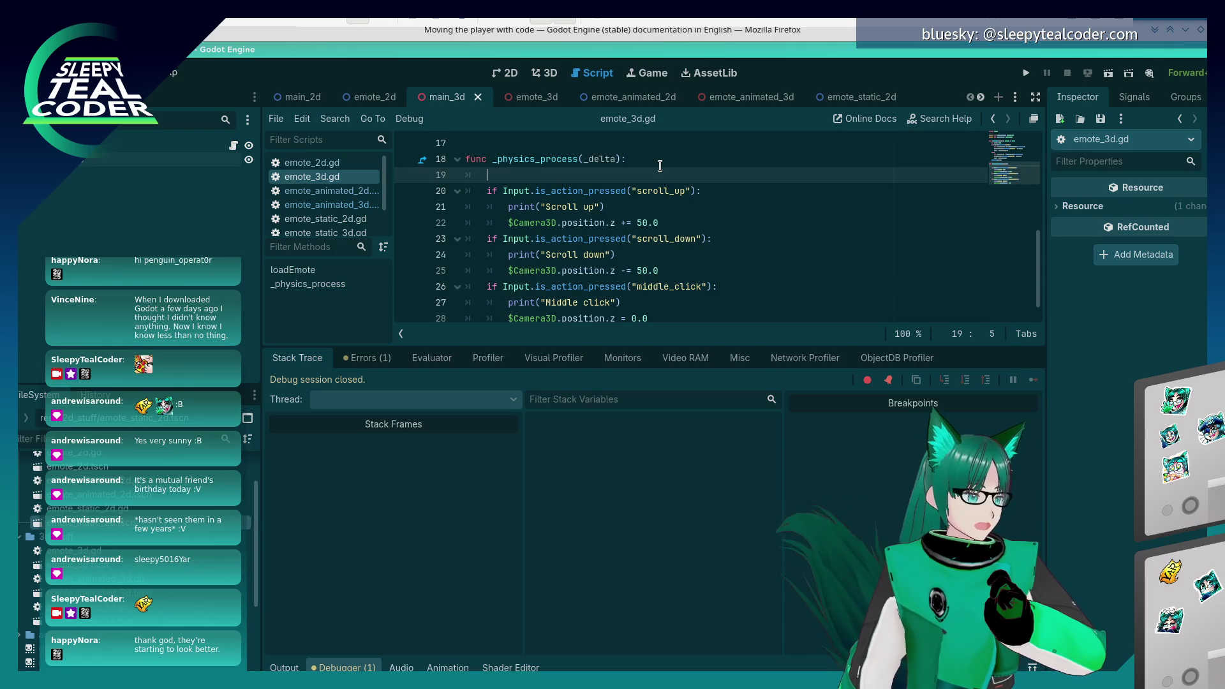
pyautogui.write('Inpt')
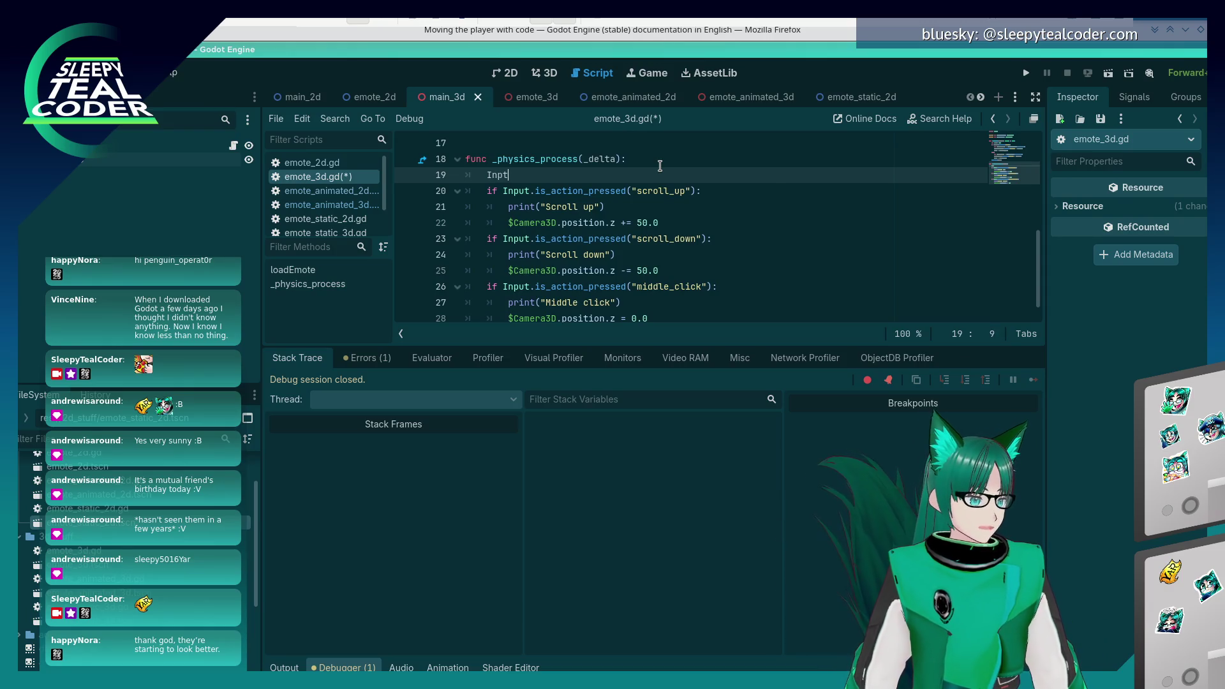
pyautogui.press('BackSpace')
pyautogui.write('ut.')
pyautogui.press('BackSpace')
pyautogui.press('BackSpace')
pyautogui.press('BackSpace')
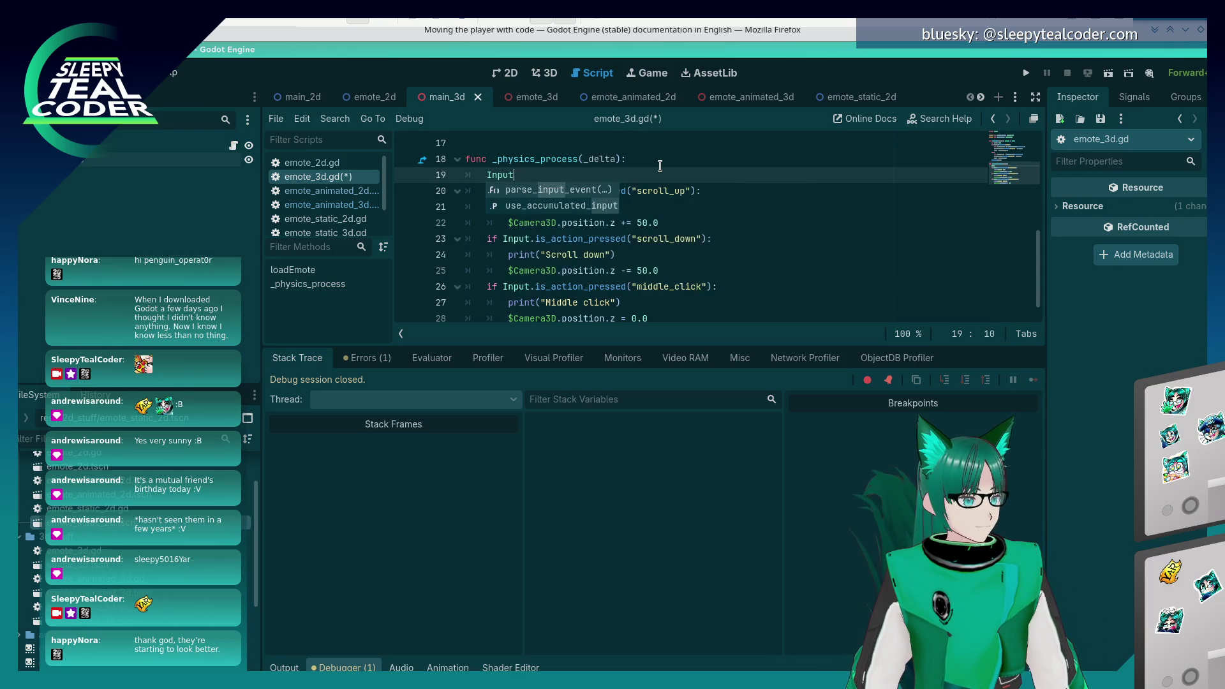
pyautogui.write('Inp')
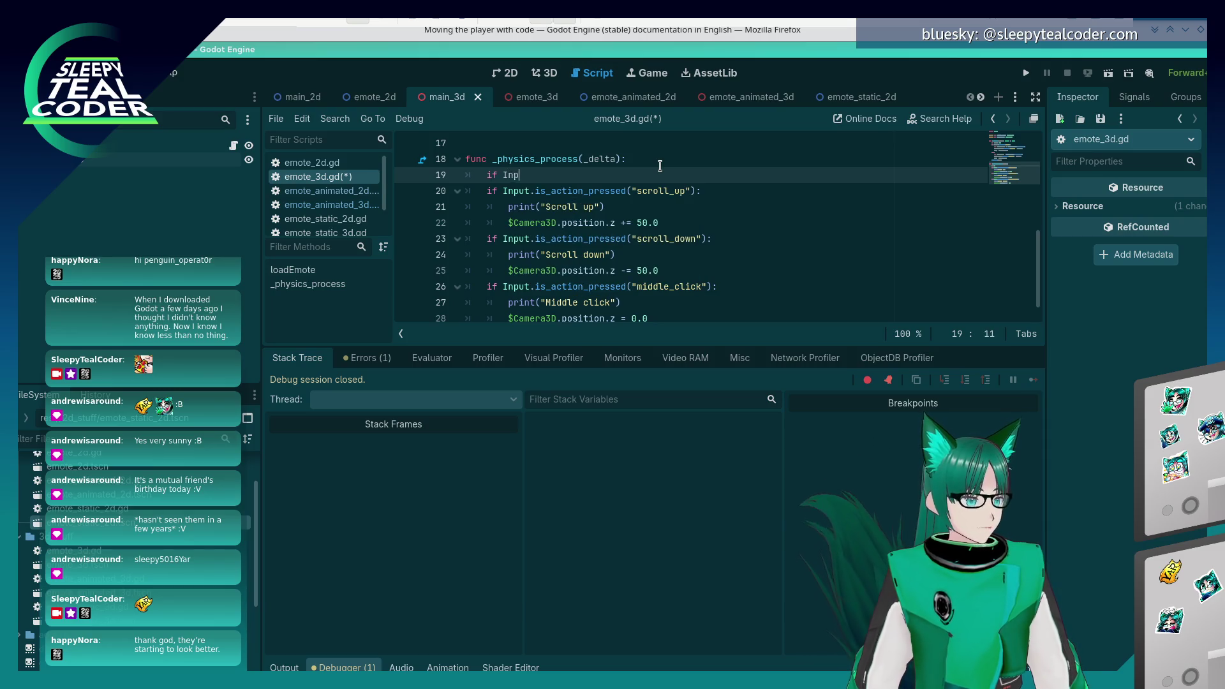
pyautogui.write('ut.is_')
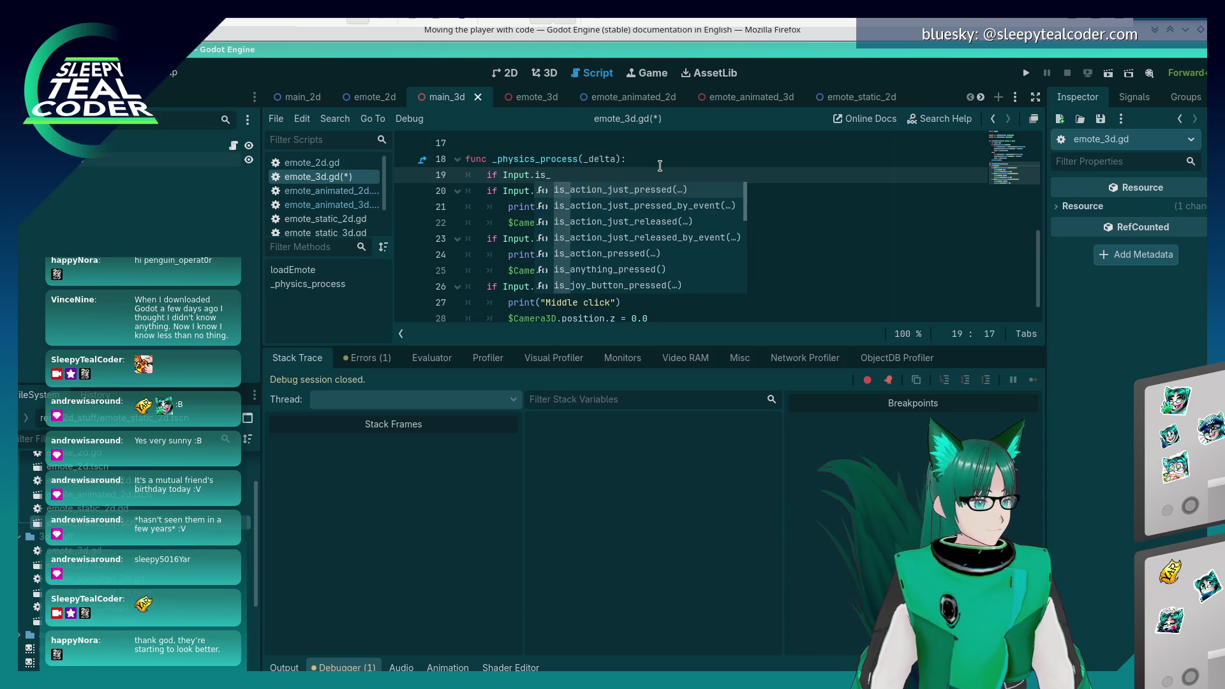
pyautogui.press('Down')
pyautogui.press('Down')
pyautogui.press('Down')
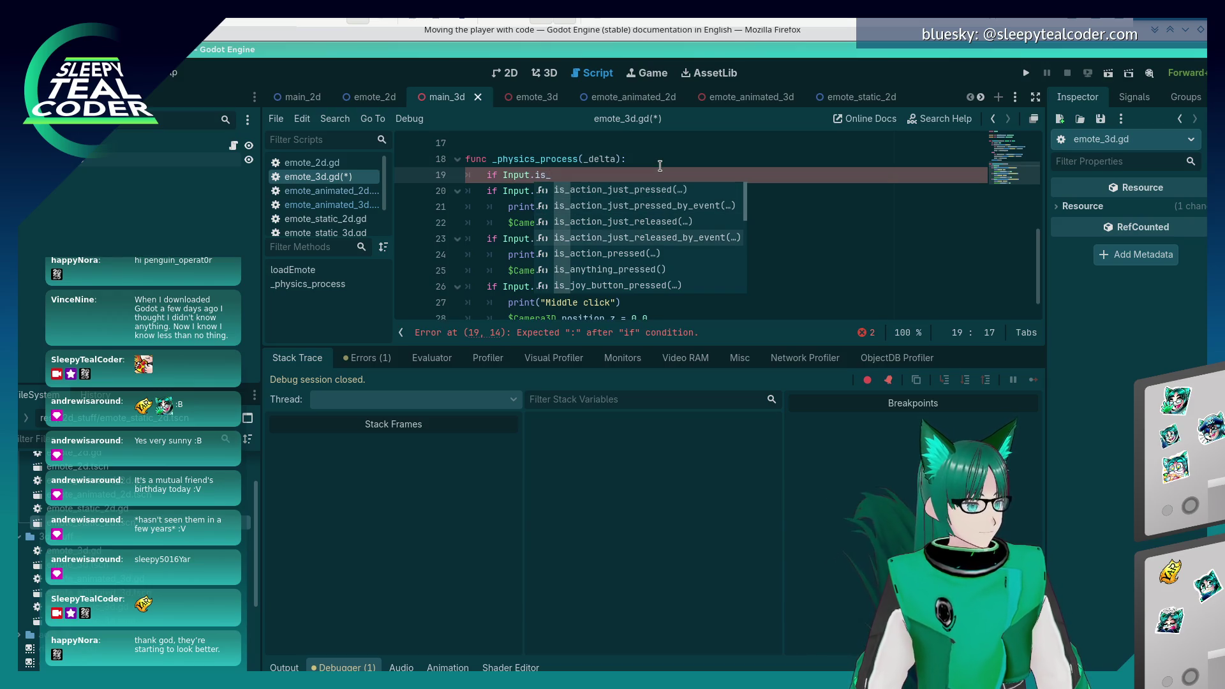
pyautogui.press('Up')
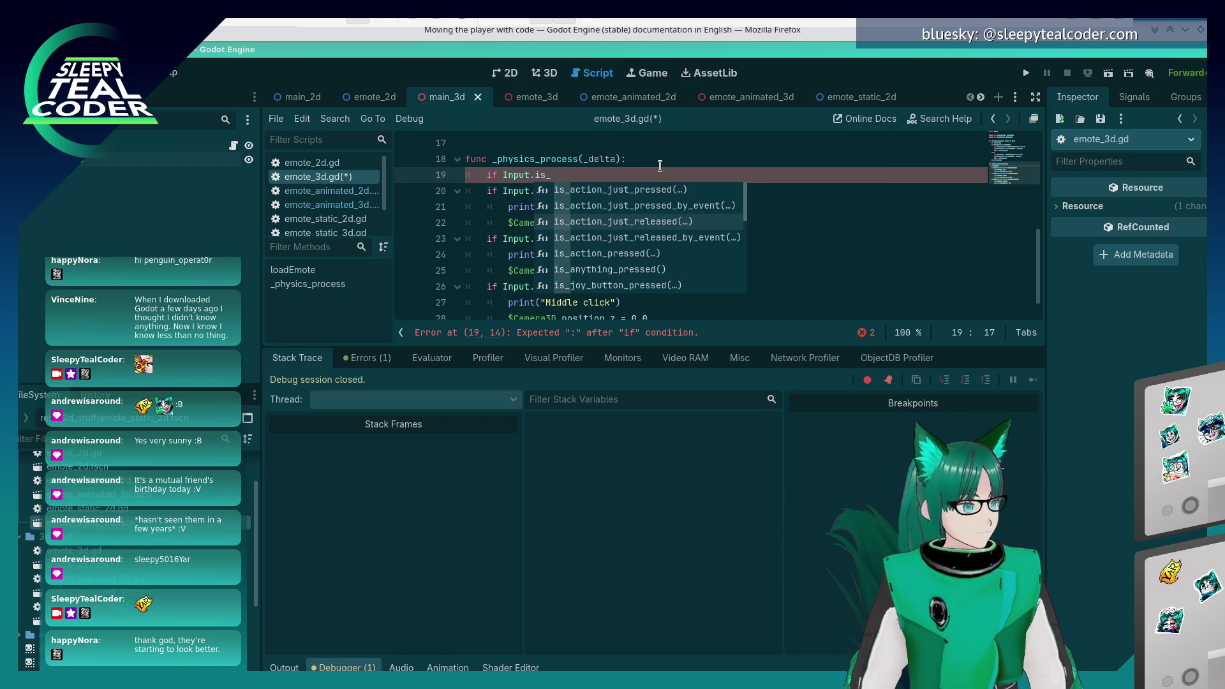
pyautogui.press('Down')
pyautogui.press('Down')
pyautogui.press('Down')
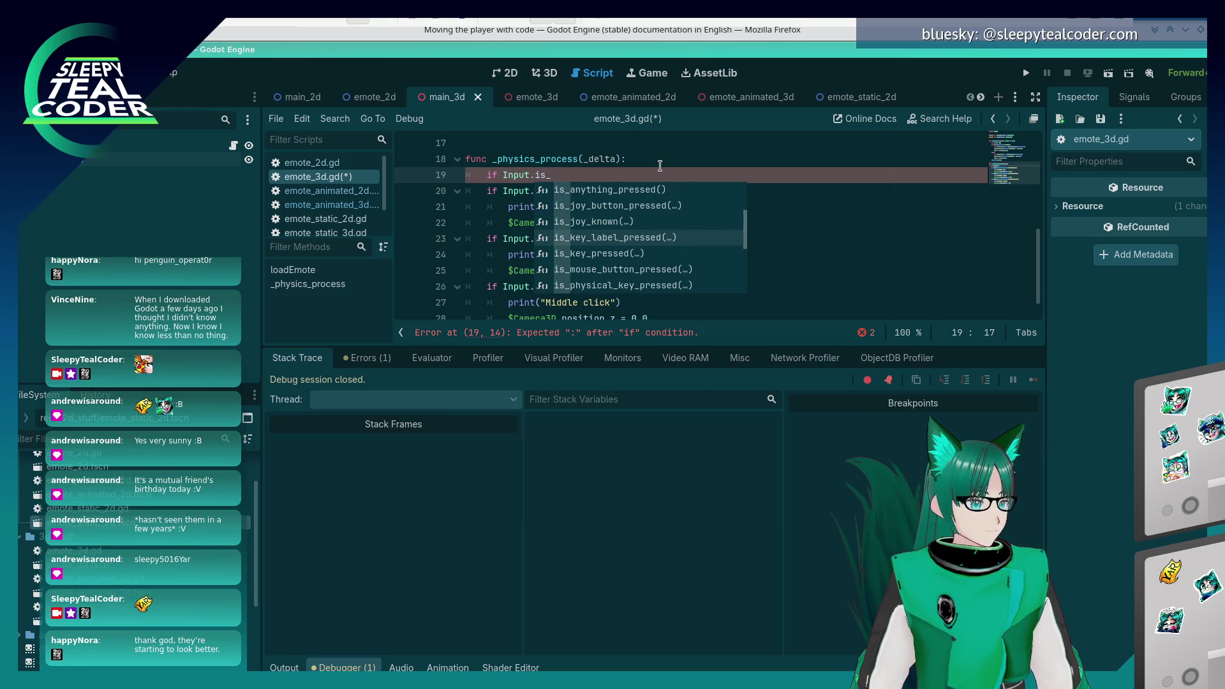
pyautogui.press('Down')
pyautogui.press('Down')
pyautogui.press('Escape')
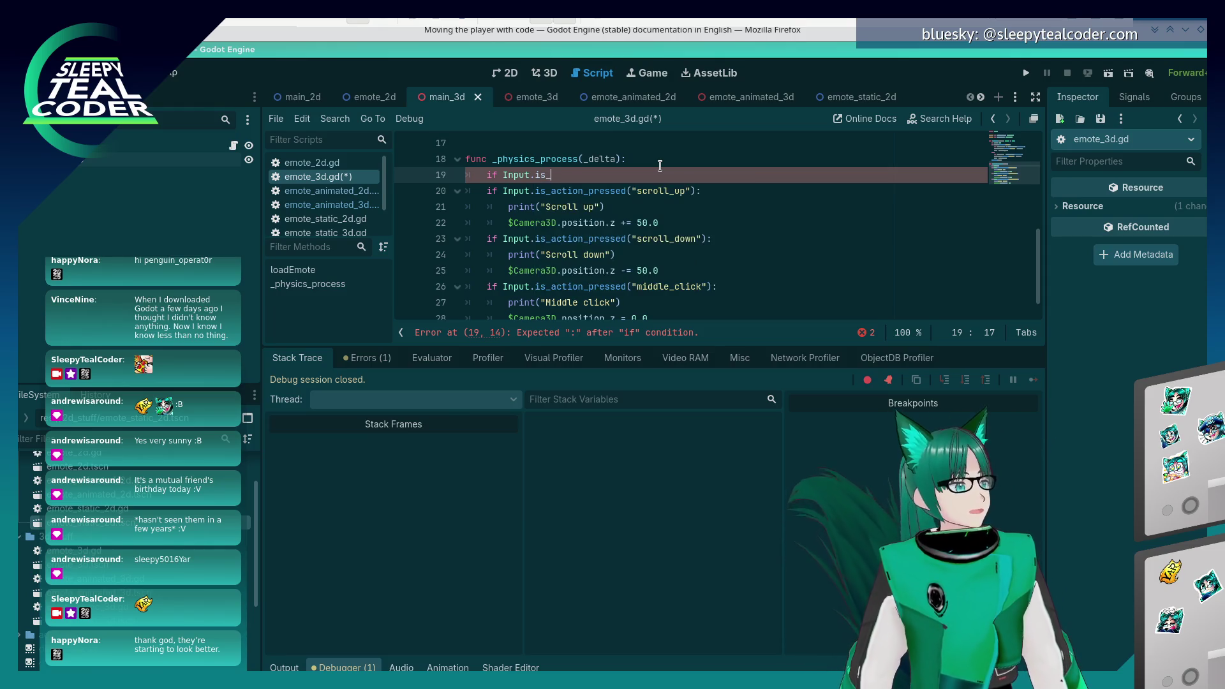
pyautogui.hotkey('ctrl', 'z')
pyautogui.hotkey('ctrl', 'z')
pyautogui.hotkey('ctrl', 'z')
pyautogui.hotkey('ctrl', 'z')
pyautogui.hotkey('ctrl', 'z')
pyautogui.hotkey('ctrl', 'z')
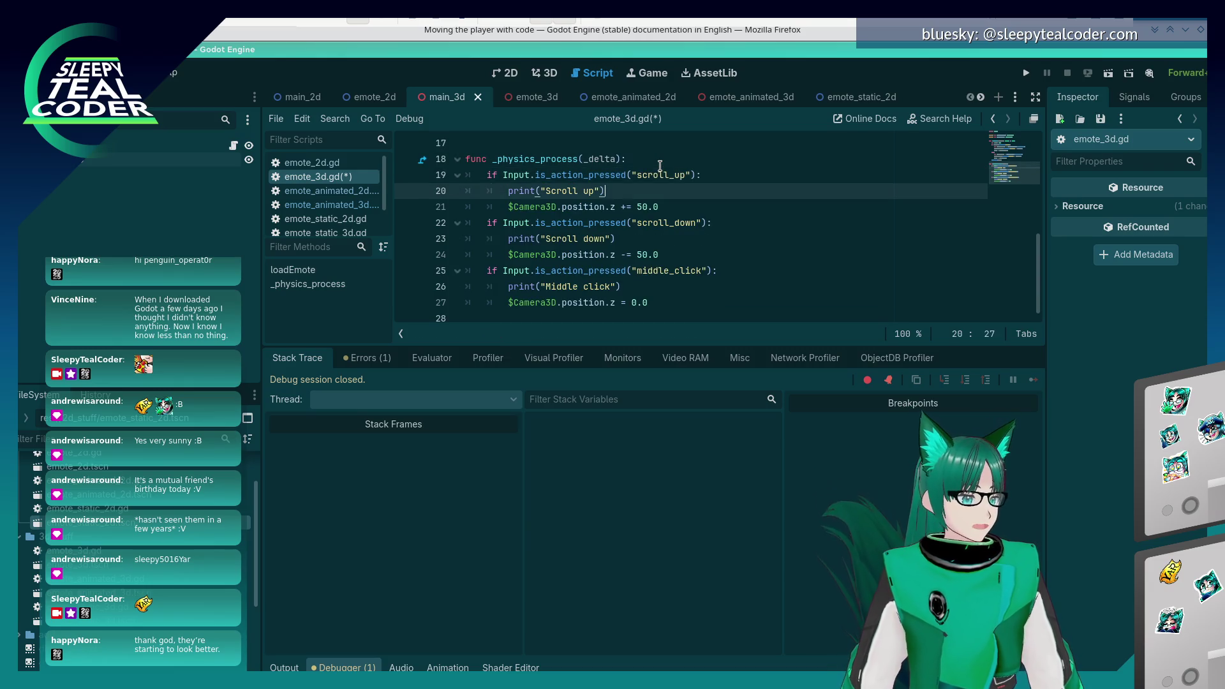
# - Make line 19 check Input.is_mouse_button_pressed(MouseButton.MOUSE_BUTTON_WHEEL_UP) instead of the scroll_up action
pyautogui.press('BackSpace')
pyautogui.press('BackSpace')
pyautogui.press('BackSpace')
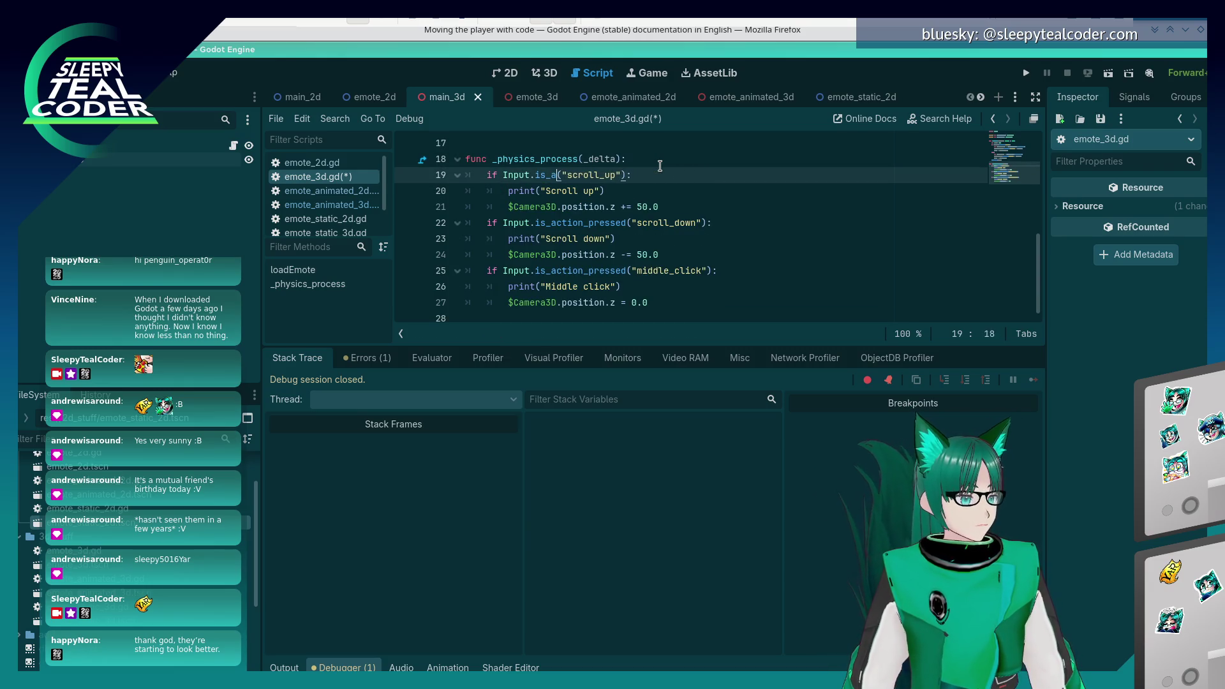
pyautogui.write('mouse')
pyautogui.press('Return')
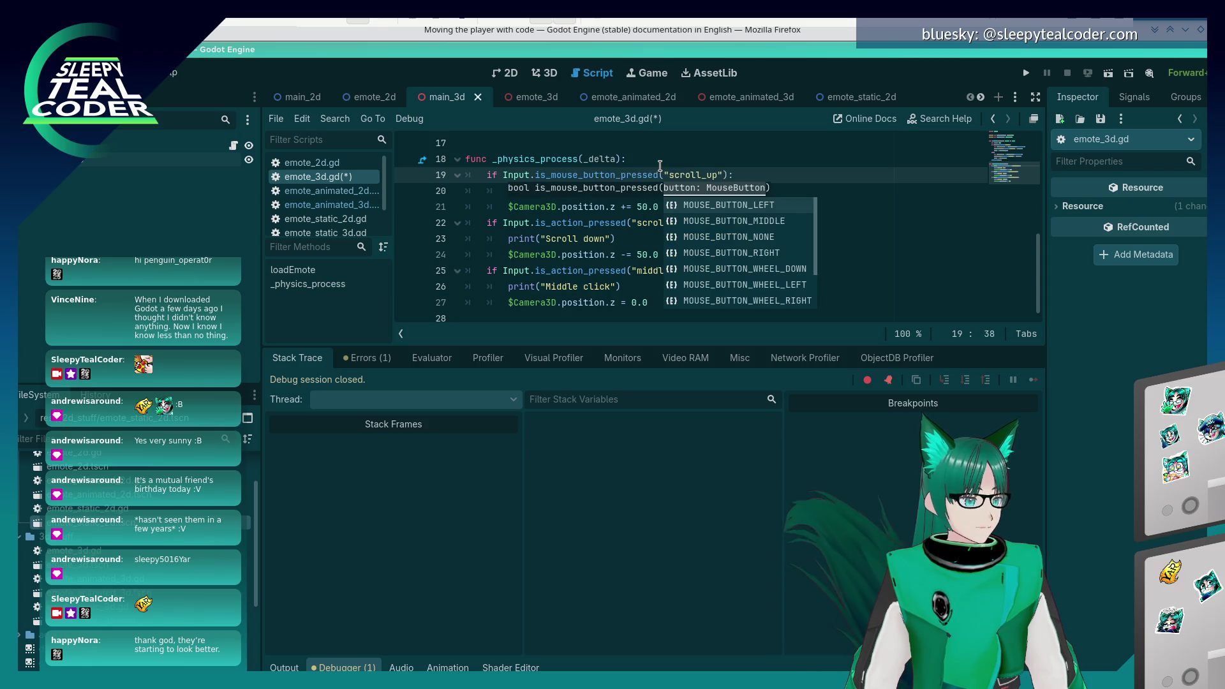
pyautogui.press('Escape')
pyautogui.hotkey('shift', 'Left')
pyautogui.hotkey('shift', 'Left')
pyautogui.hotkey('shift', 'Left')
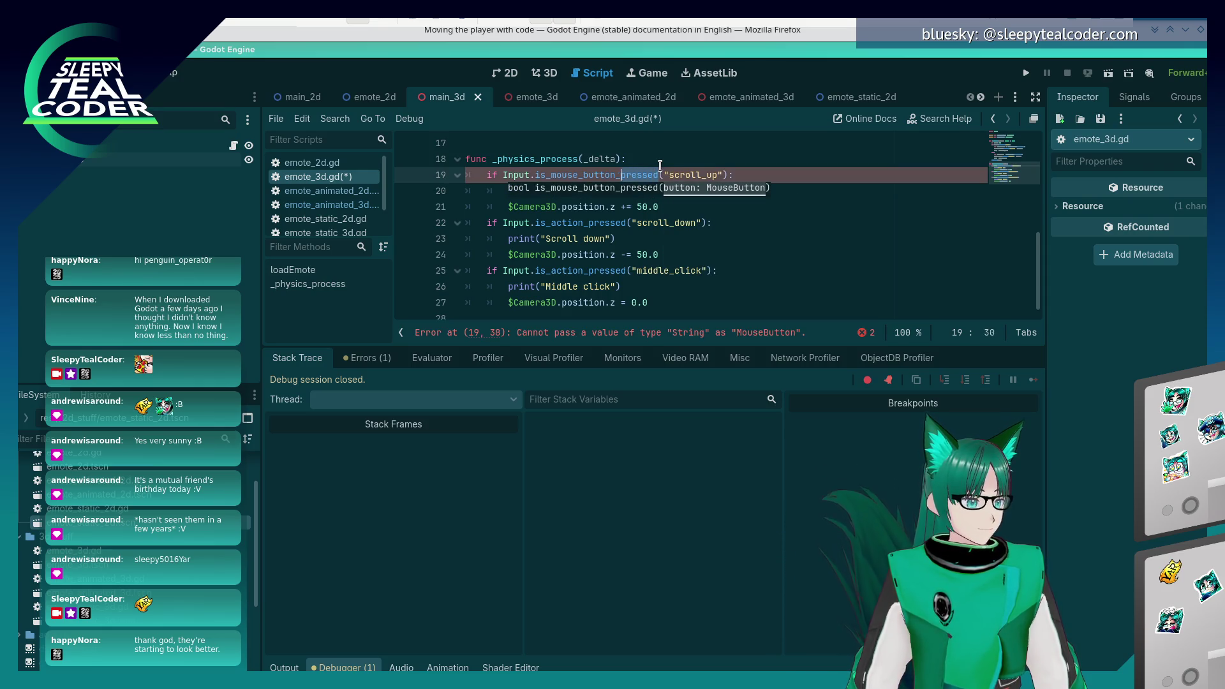
pyautogui.hotkey('shift', 'Left')
pyautogui.hotkey('shift', 'Left')
pyautogui.hotkey('shift', 'Left')
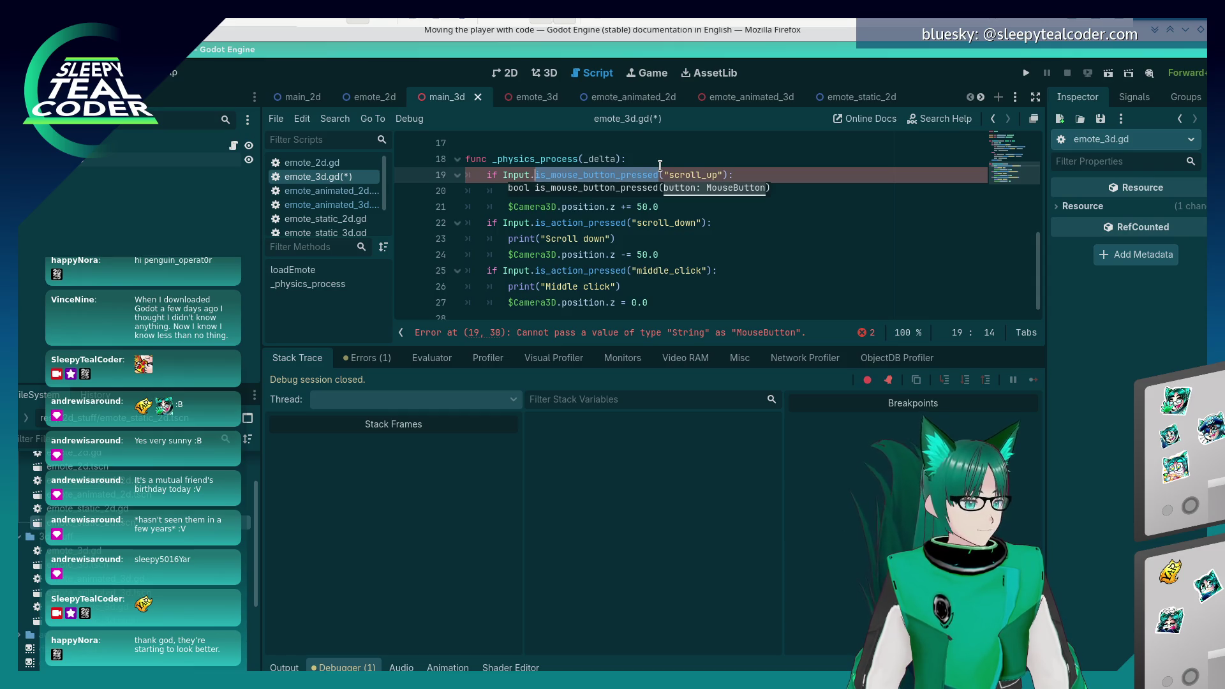
pyautogui.press('Right')
pyautogui.press('Right')
pyautogui.press('Right')
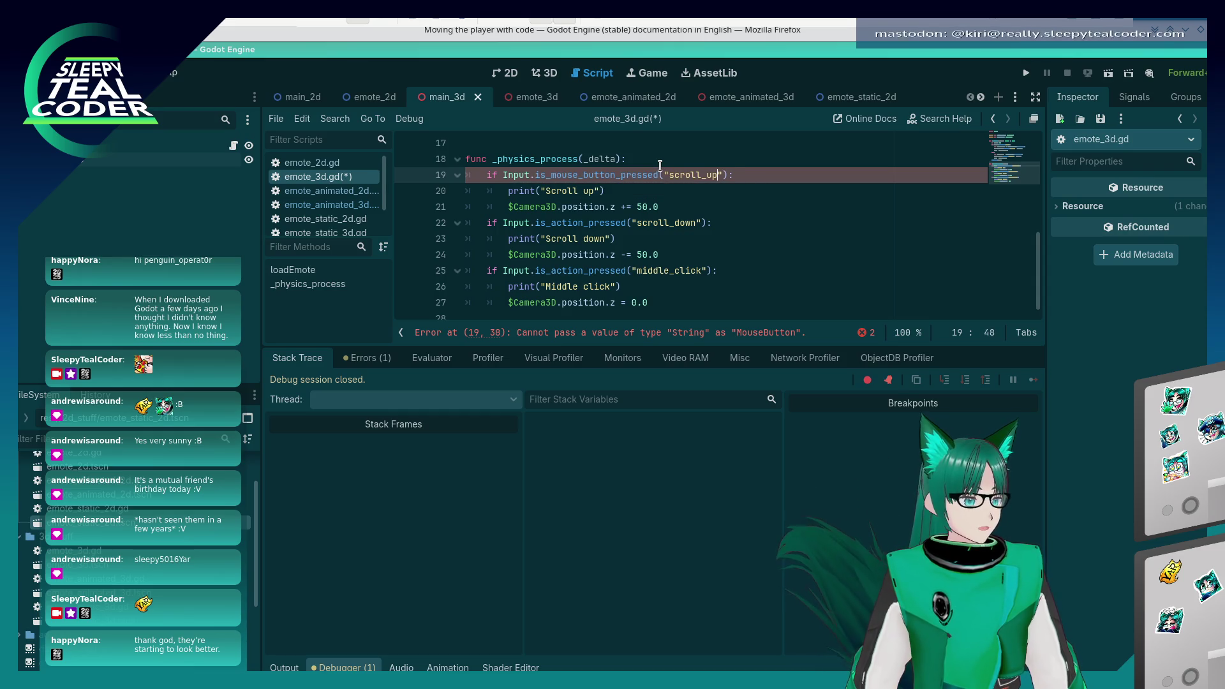
pyautogui.press('BackSpace')
pyautogui.press('BackSpace')
pyautogui.press('BackSpace')
pyautogui.write('M')
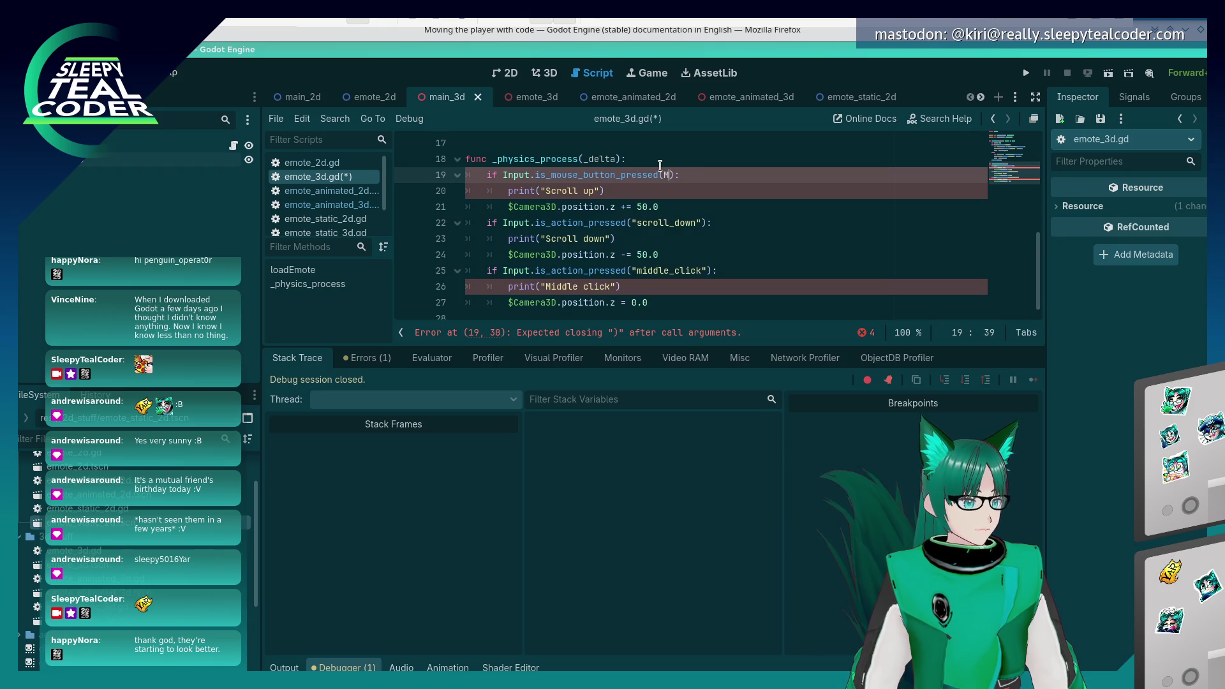
pyautogui.write('ouseButton')
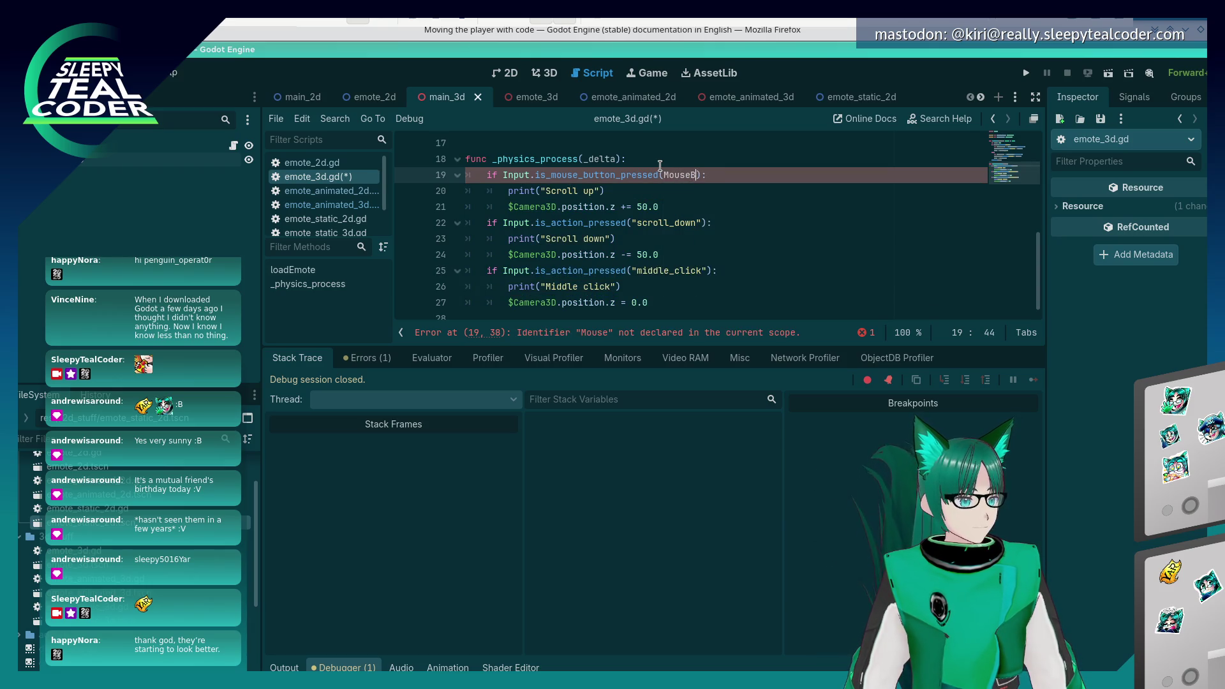
pyautogui.write('.')
pyautogui.press('Down')
pyautogui.press('Down')
pyautogui.press('Down')
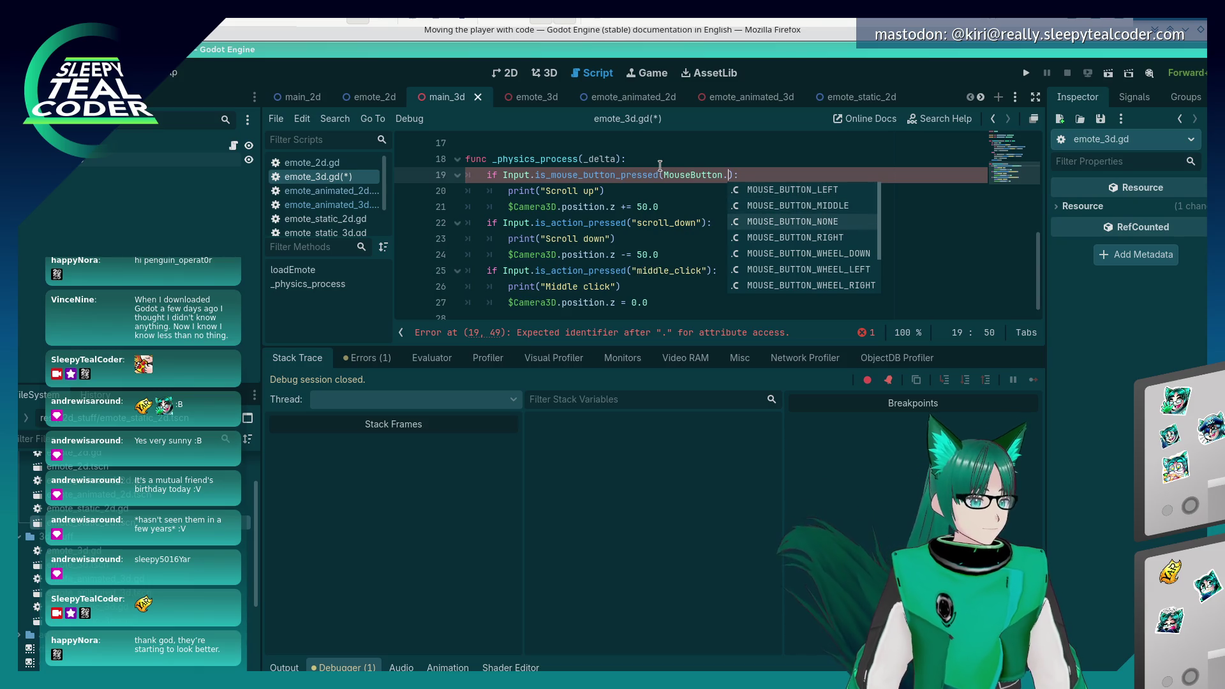
pyautogui.press('Down')
pyautogui.press('Up')
pyautogui.press('Down')
pyautogui.press('Return')
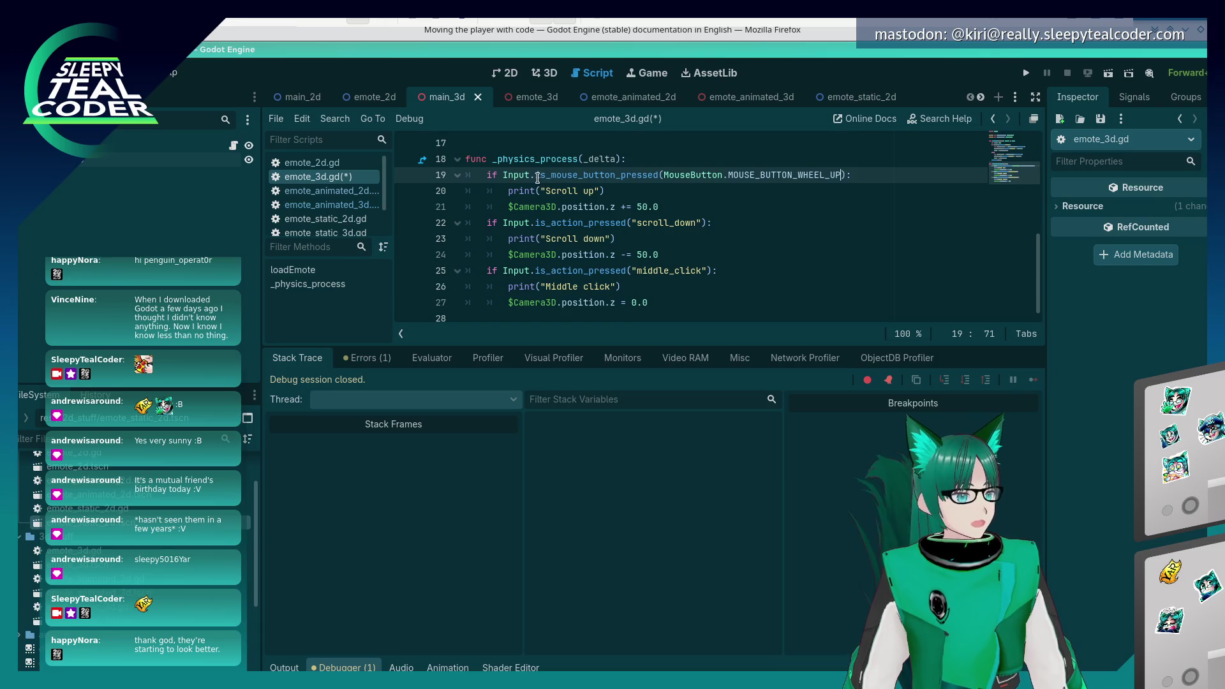
# - Reuse the mouse-button check on line 22, switching it to MOUSE_BUTTON_WHEEL_DOWN
pyautogui.moveTo(536, 178); pyautogui.dragTo(847, 177)
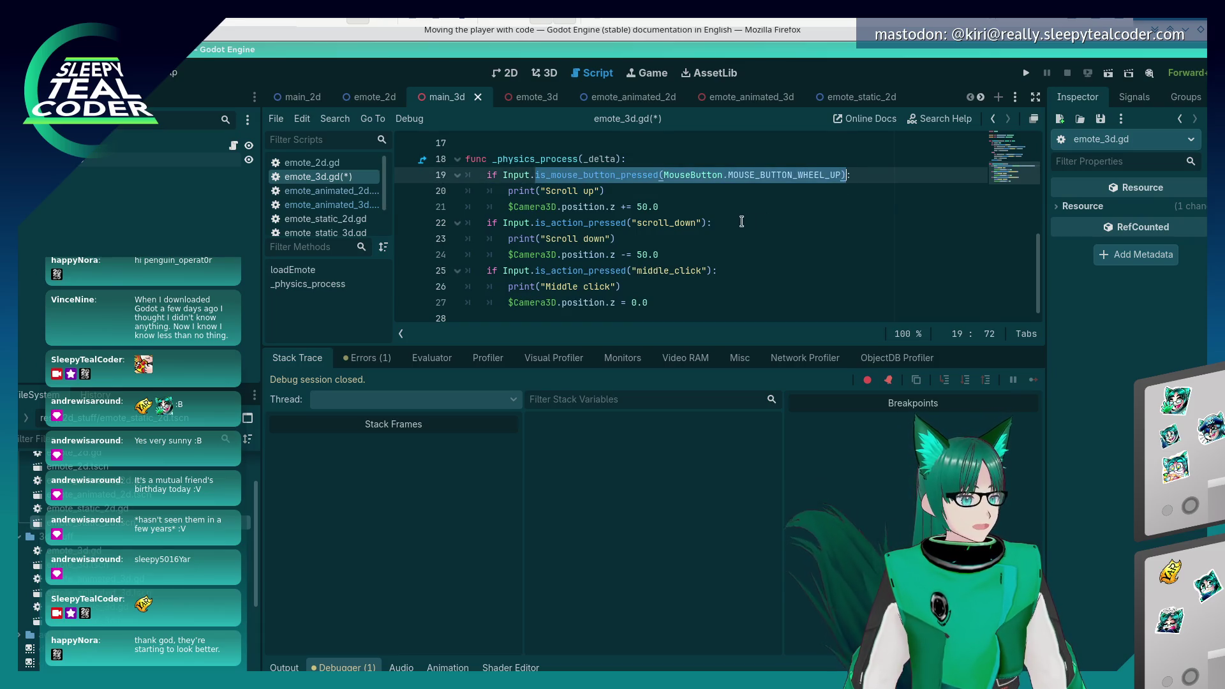
pyautogui.click(705, 225)
pyautogui.hotkey('ctrl', 'shift', 'Left')
pyautogui.hotkey('ctrl', 'shift', 'Left')
pyautogui.hotkey('ctrl', 'shift', 'Left')
pyautogui.write('is_mouse_button_pressed(MouseButton.MOUSE_BUTTON_WHEEL_UP)')
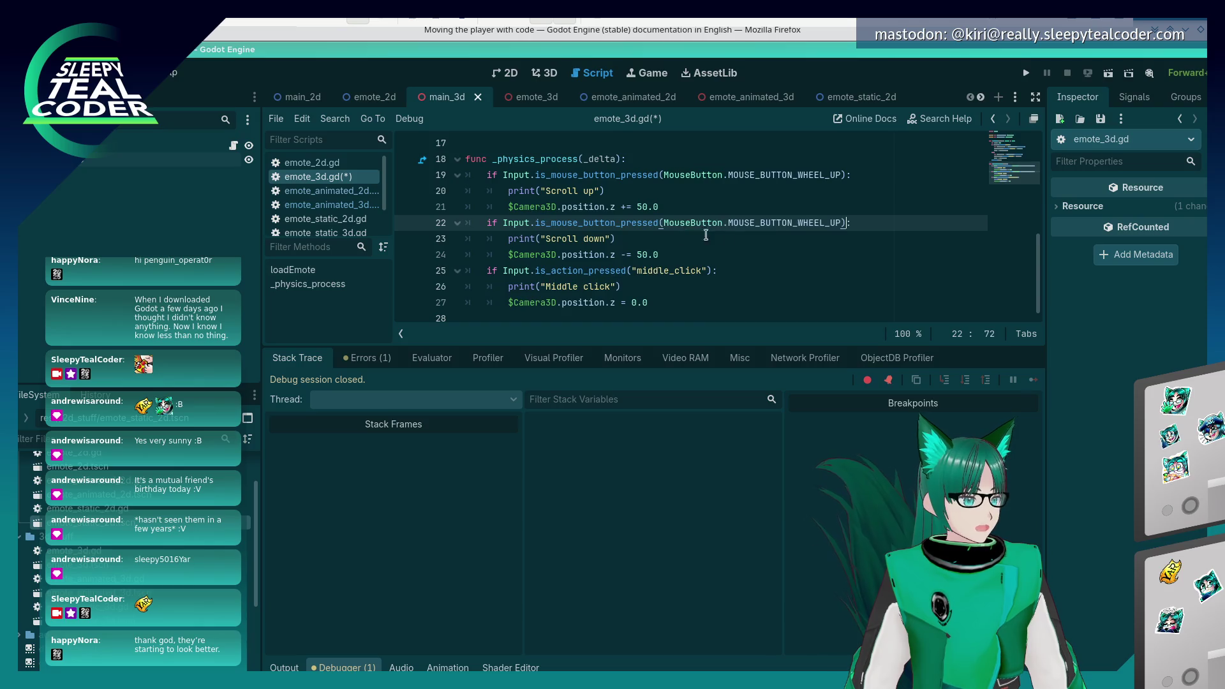
pyautogui.write('DO')
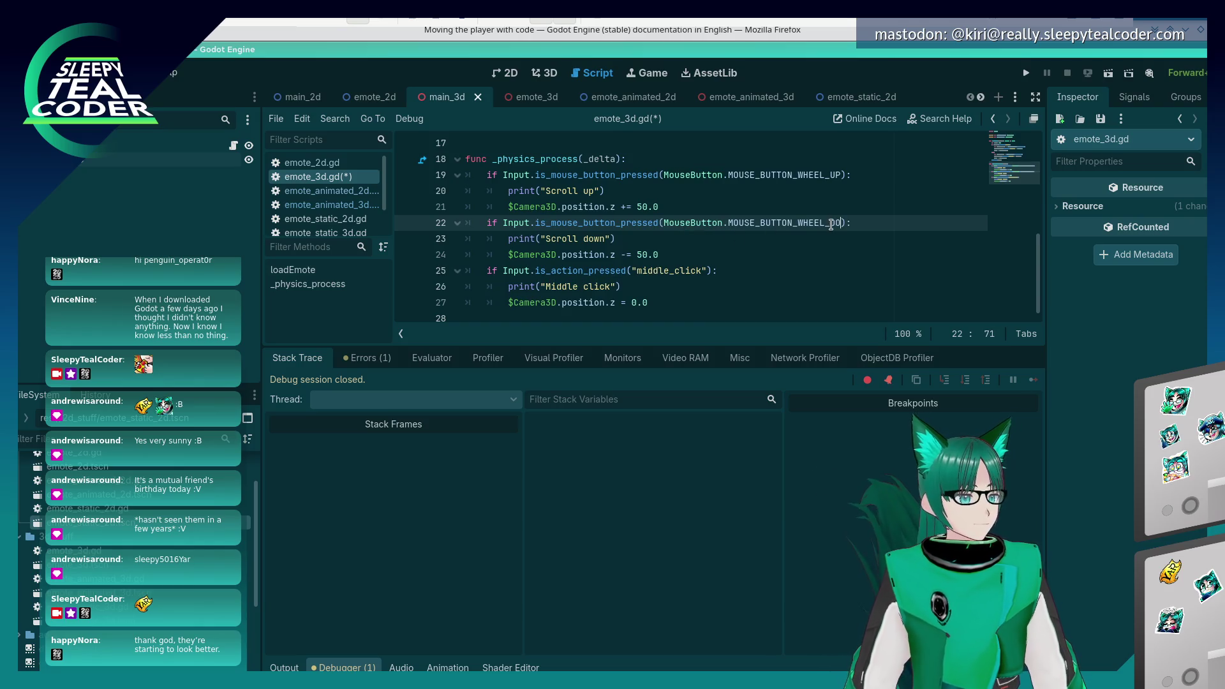
# - Put a MOUSE_BUTTON_MIDDLE check on line 25, save the script, and run the game
pyautogui.press('Down')
pyautogui.press('Down')
pyautogui.press('Down')
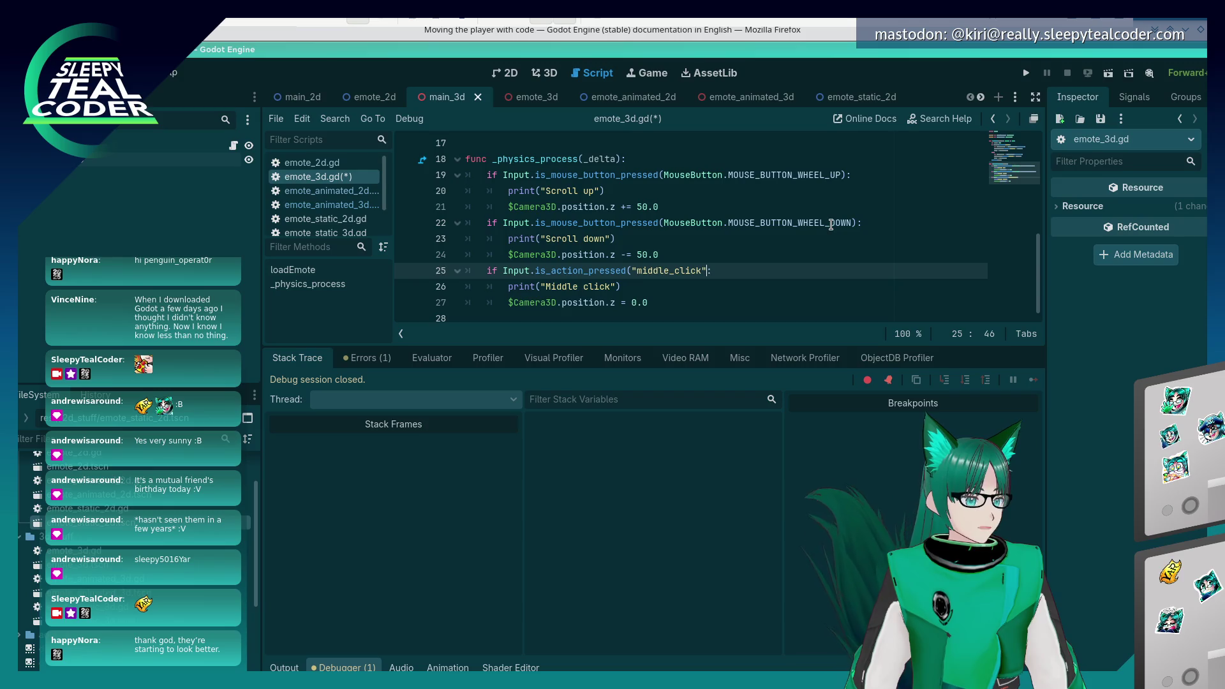
pyautogui.press('BackSpace')
pyautogui.press('BackSpace')
pyautogui.press('BackSpace')
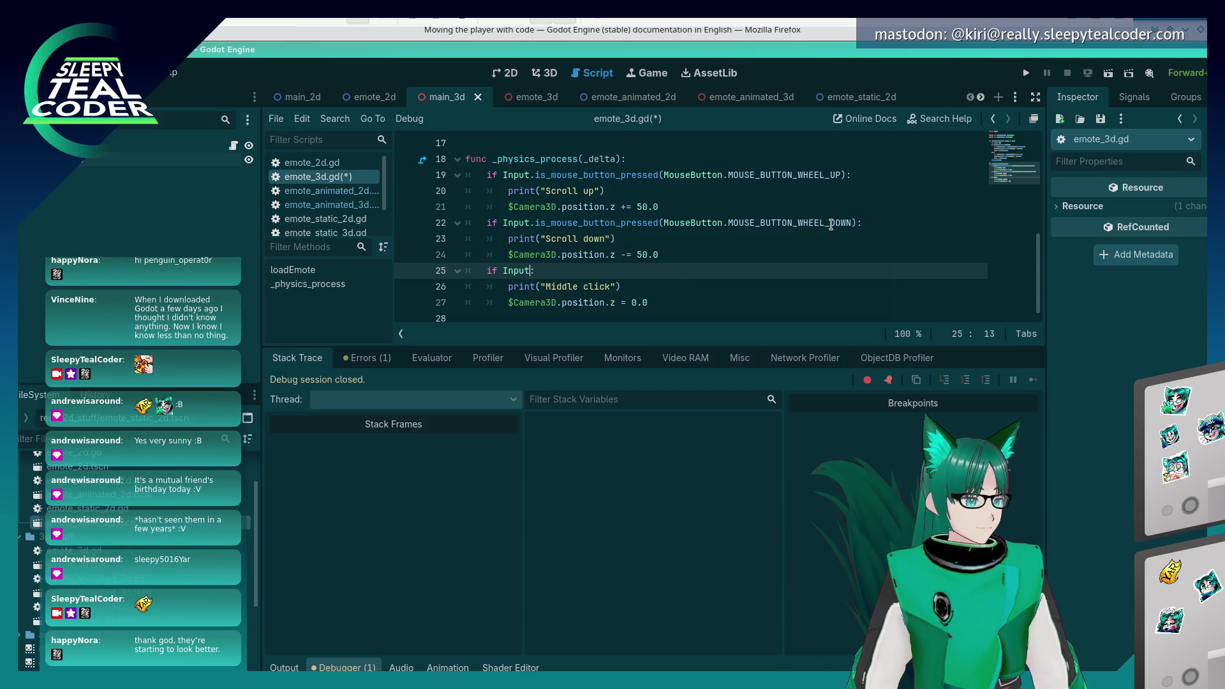
pyautogui.write('.is_mouse_button_pressed(MouseButton.MOUSE_BUTTON_WHEEL_UP)')
pyautogui.press('BackSpace')
pyautogui.press('BackSpace')
pyautogui.press('BackSpace')
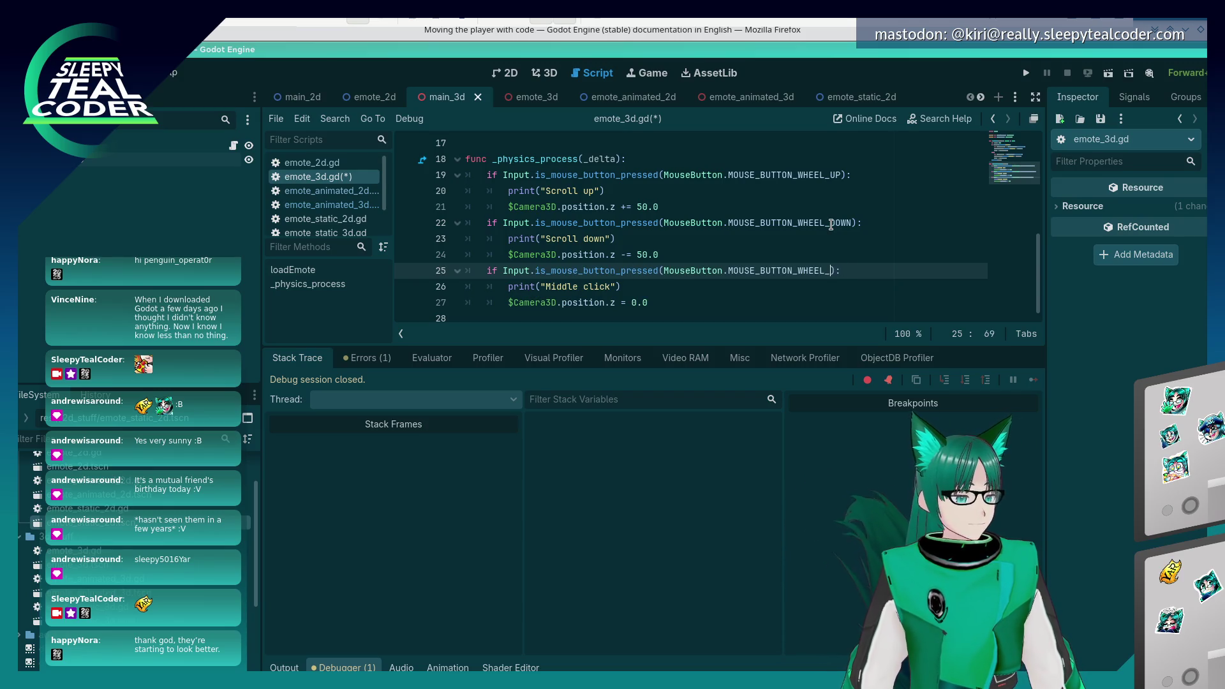
pyautogui.write('M')
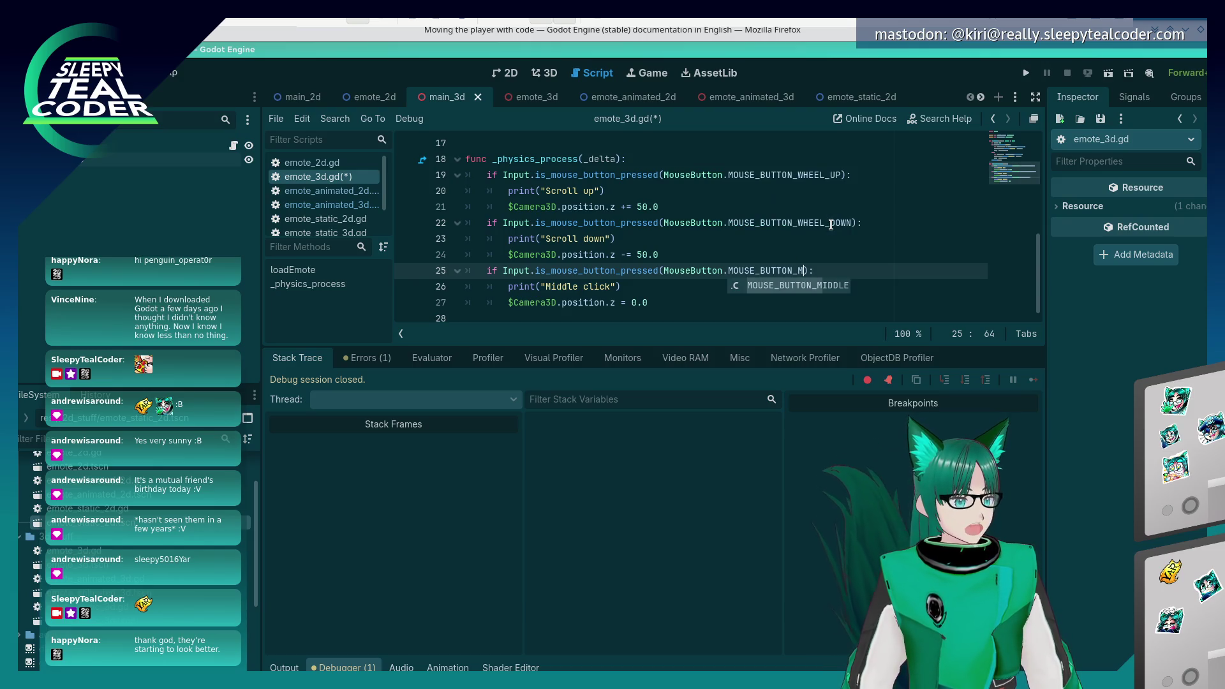
pyautogui.press('Return')
pyautogui.hotkey('ctrl', 's')
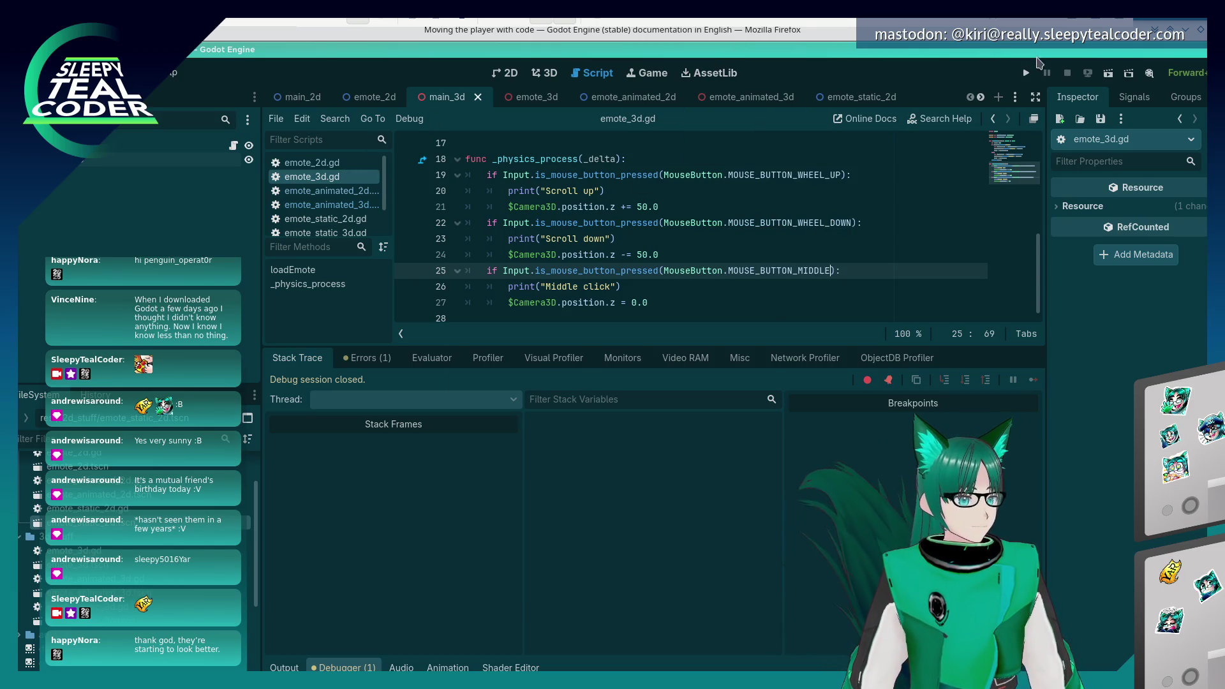
pyautogui.click(1027, 72)
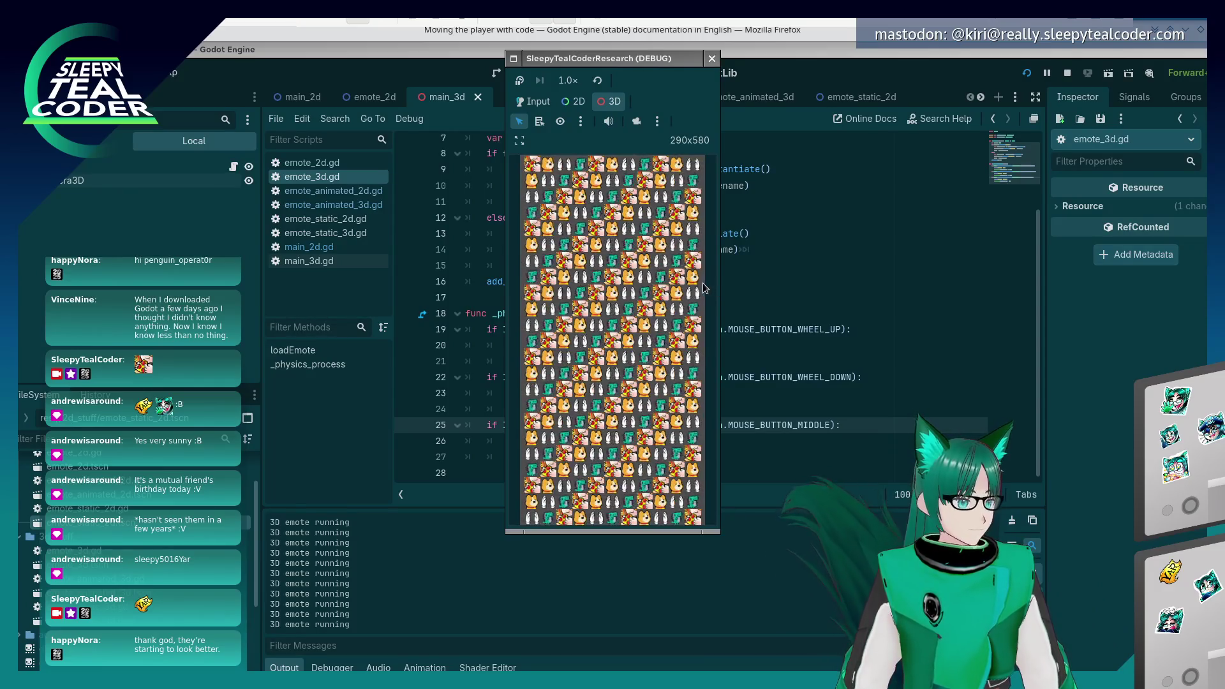
# - Bring the script editor back over the game and select _physics_process on line 18
pyautogui.click(827, 340)
pyautogui.hotkey('alt', 'Tab')
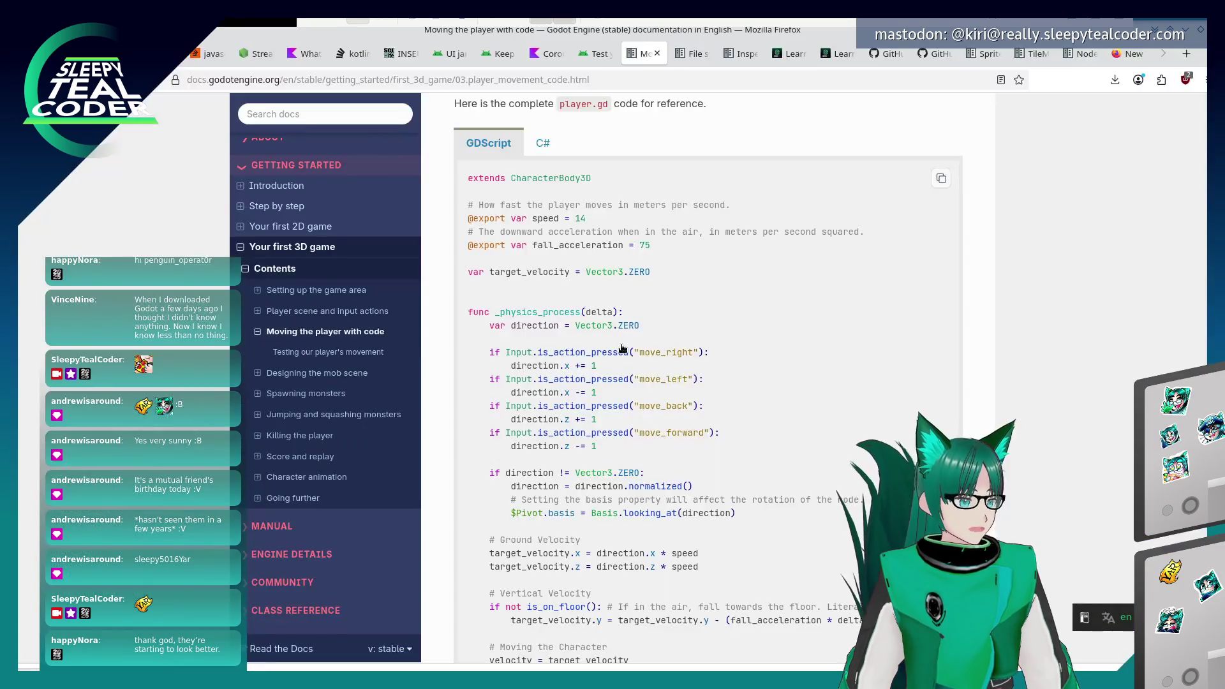
pyautogui.hotkey('alt', 'Tab')
pyautogui.hotkey('alt', 'Tab')
pyautogui.hotkey('alt', 'Tab')
pyautogui.hotkey('alt', 'Tab')
pyautogui.hotkey('alt', 'Tab')
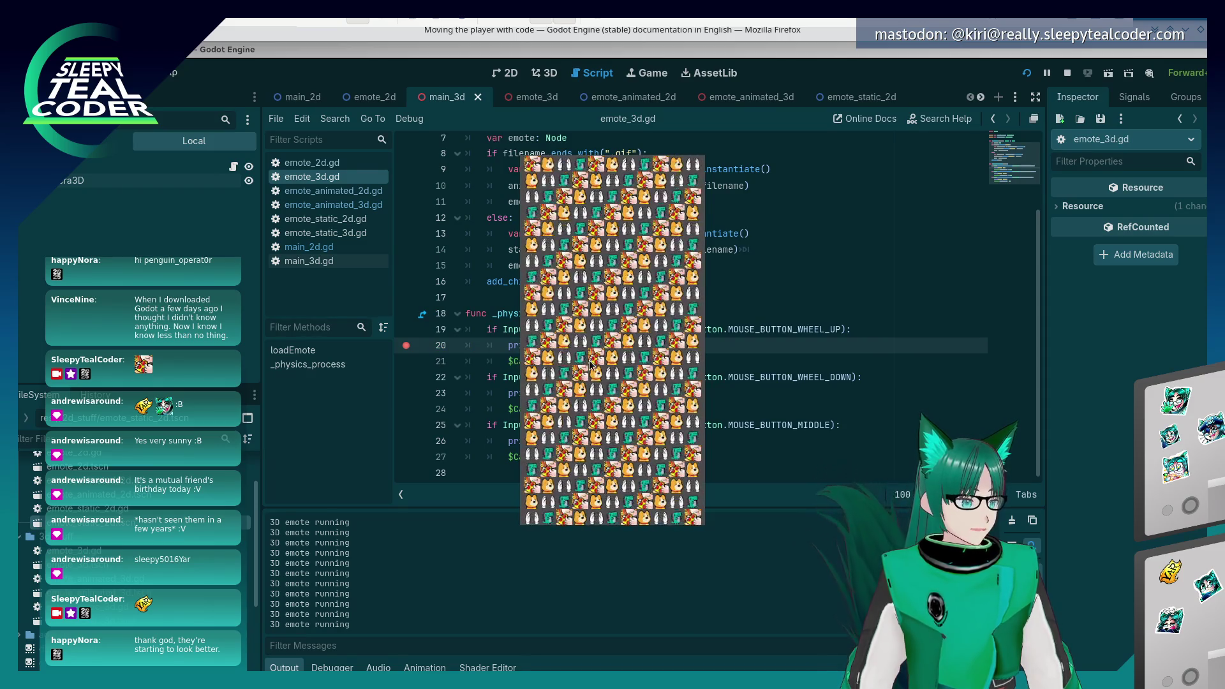
pyautogui.moveTo(509, 345); pyautogui.dragTo(505, 336)
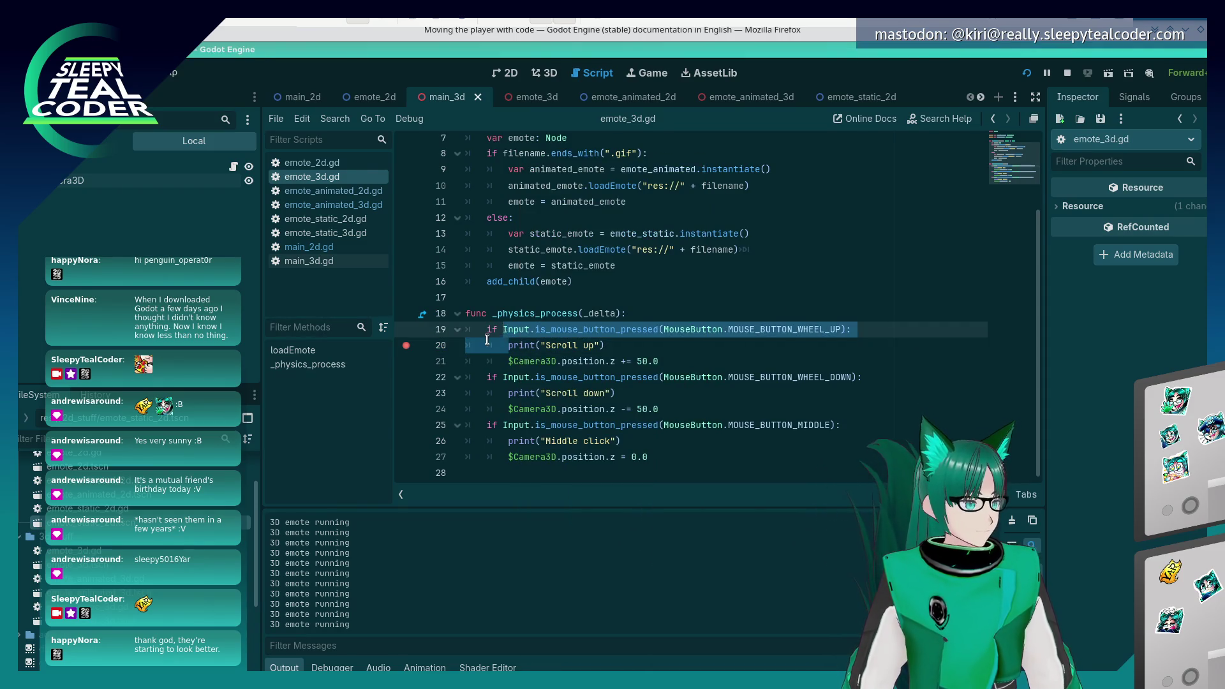
pyautogui.click(486, 343)
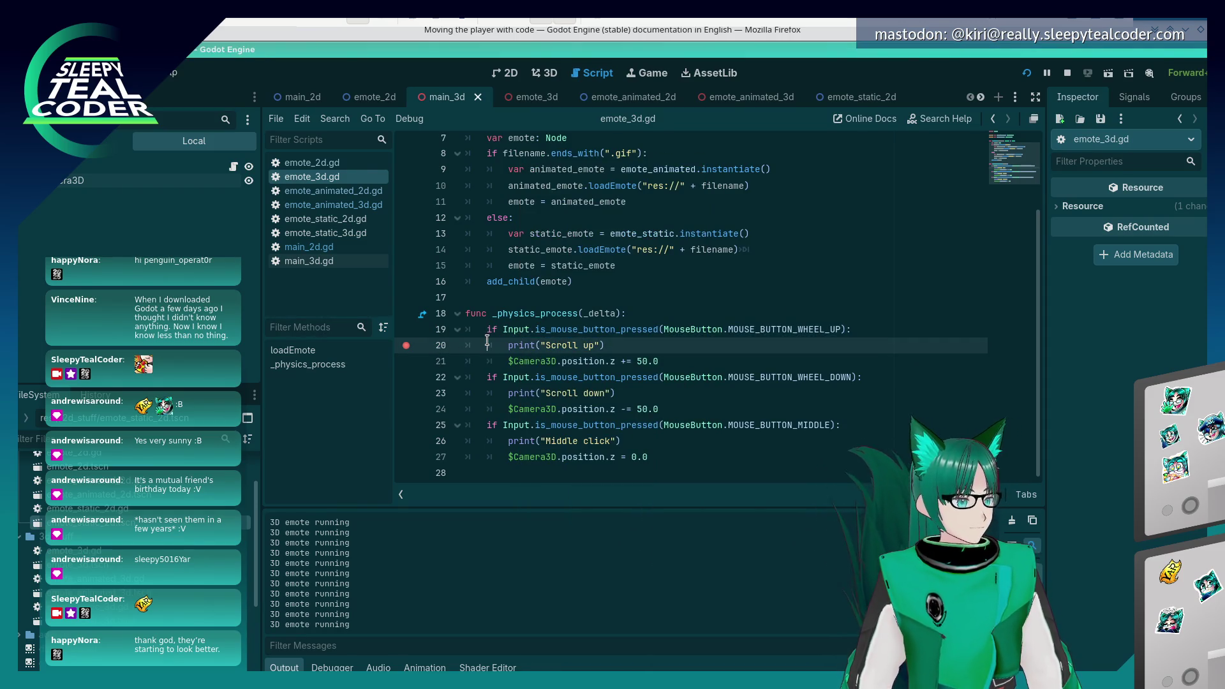
pyautogui.doubleClick(551, 314)
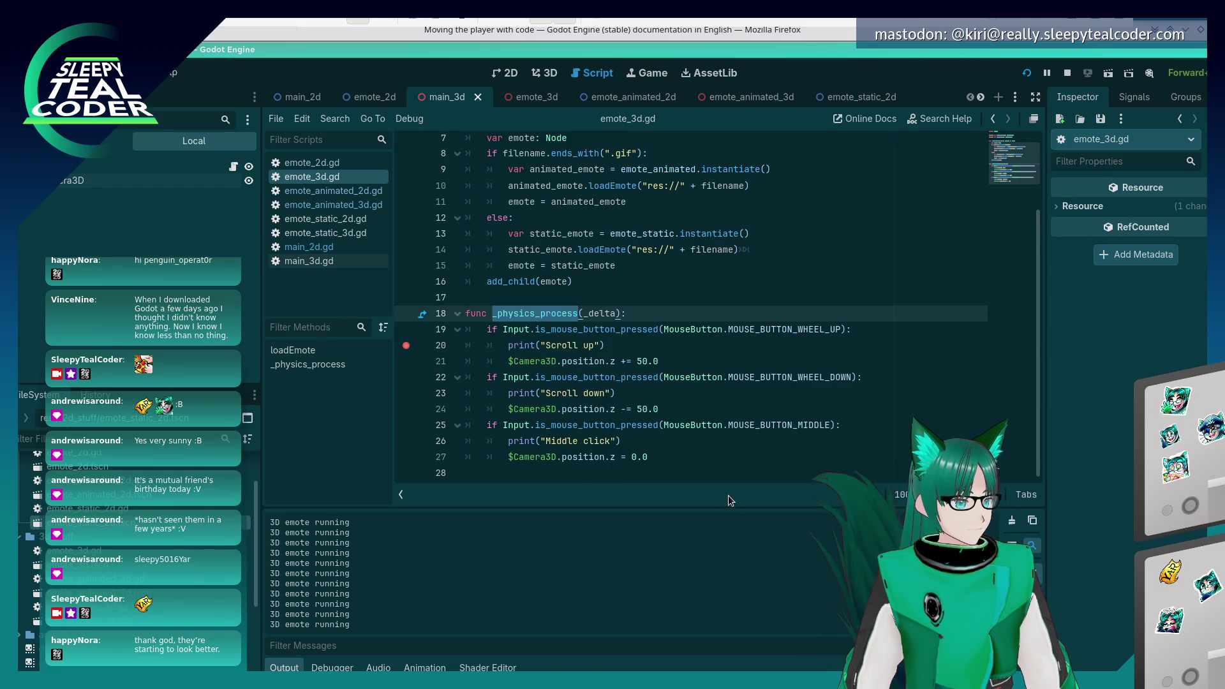
pyautogui.click(160, 72)
# - Delete the scroll_up and scroll_down actions from the Input Map, close settings, and relaunch the game
pyautogui.click(192, 92)
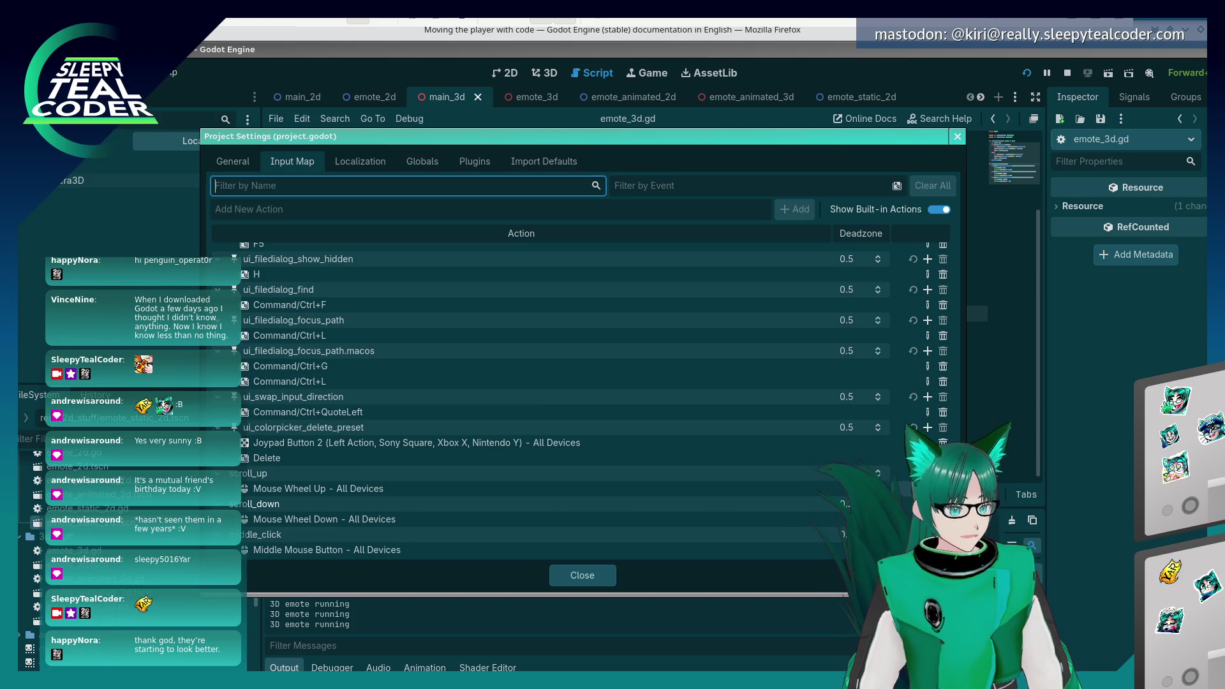
pyautogui.click(943, 473)
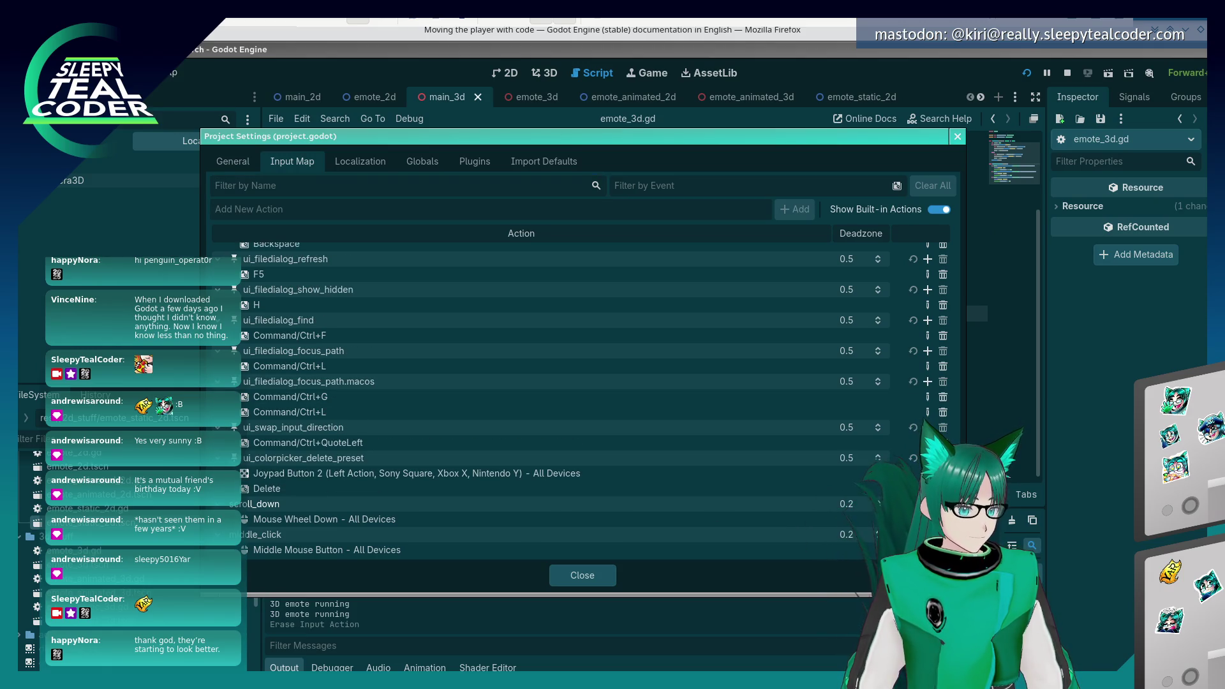
pyautogui.click(943, 504)
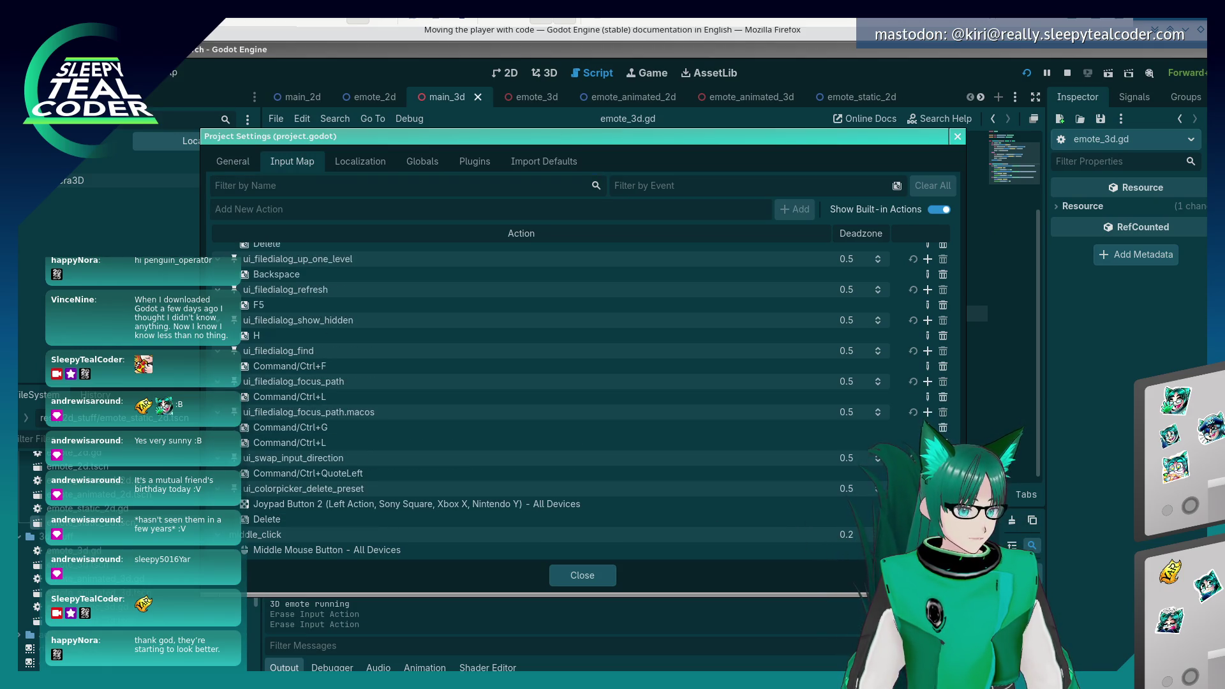
pyautogui.click(588, 576)
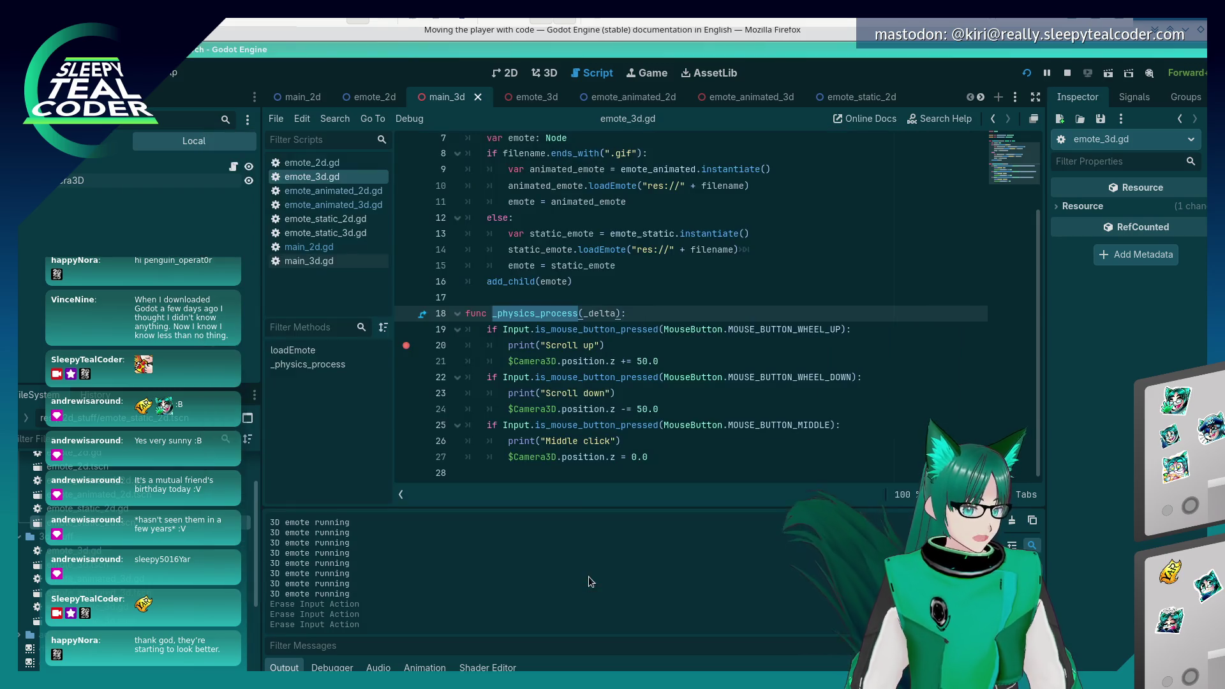
pyautogui.click(1026, 73)
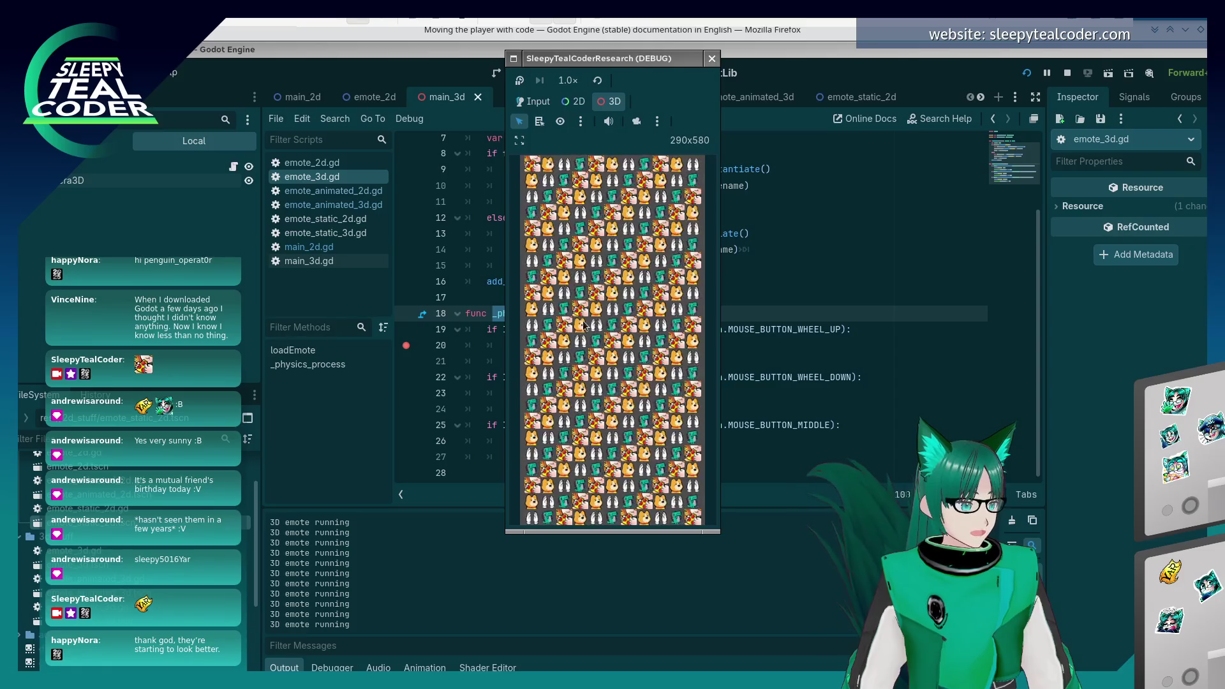
# - Stop the running game and return to line 18 in the script editor
pyautogui.click(834, 430)
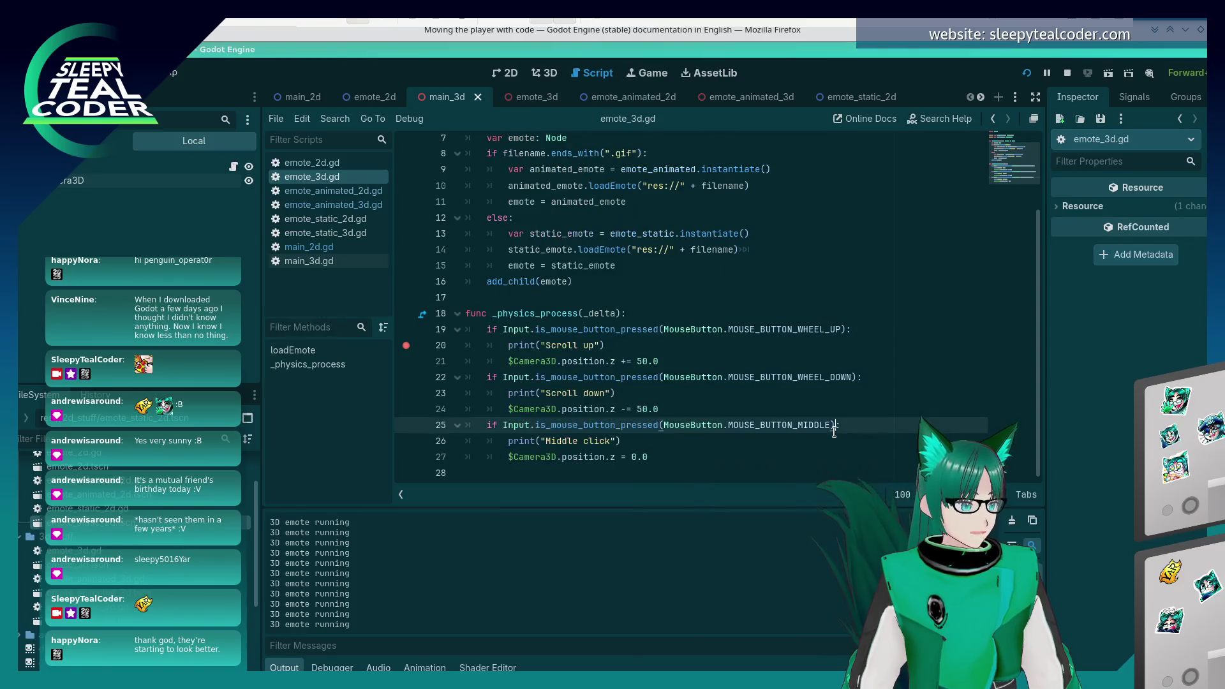
pyautogui.click(1067, 72)
pyautogui.click(657, 312)
# - Switch to the Godot docs in Firefox and scroll down to the camera Preview section
pyautogui.hotkey('alt', 'Tab')
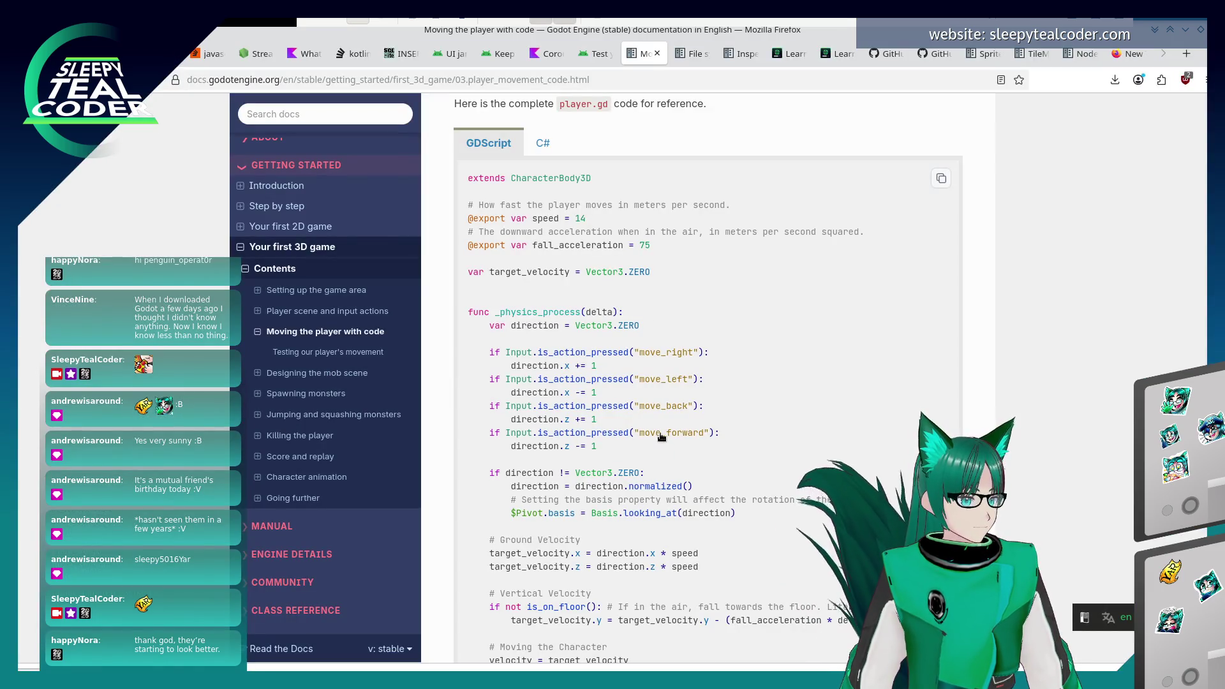
pyautogui.hotkey('alt', 'Tab')
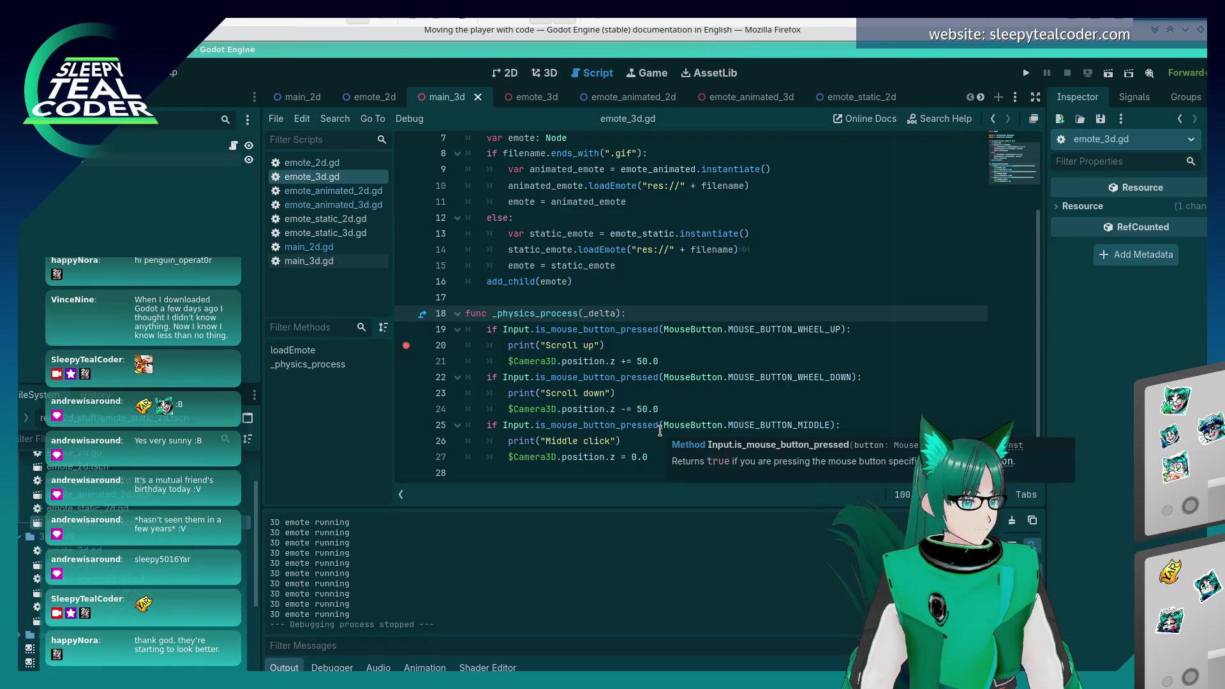
pyautogui.hotkey('alt', 'Tab')
pyautogui.hotkey('alt', 'Tab')
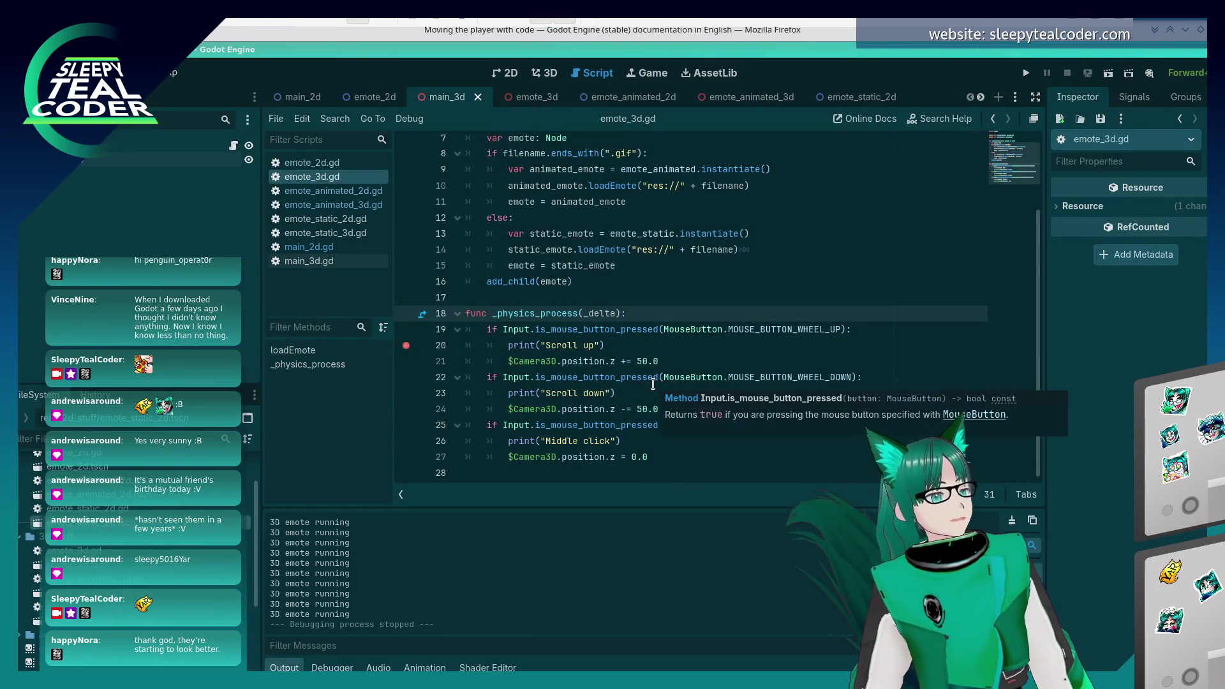
pyautogui.hotkey('alt', 'Tab')
pyautogui.scroll(-10, 653, 383)
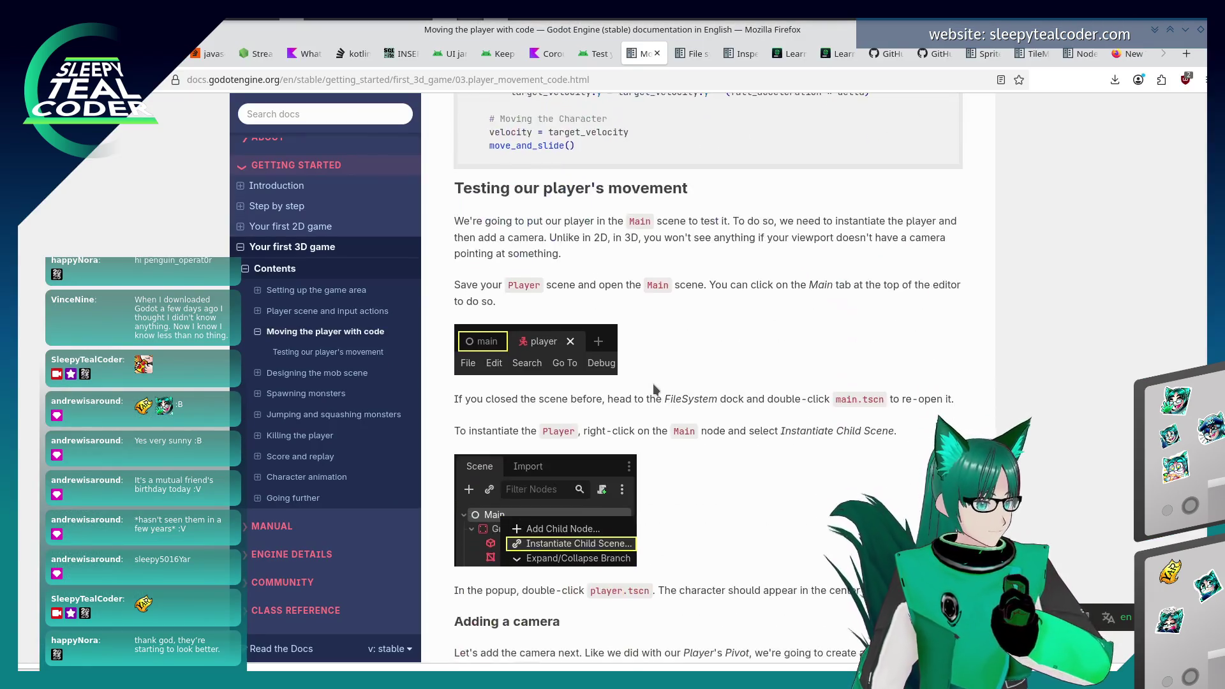
pyautogui.scroll(-10, 653, 383)
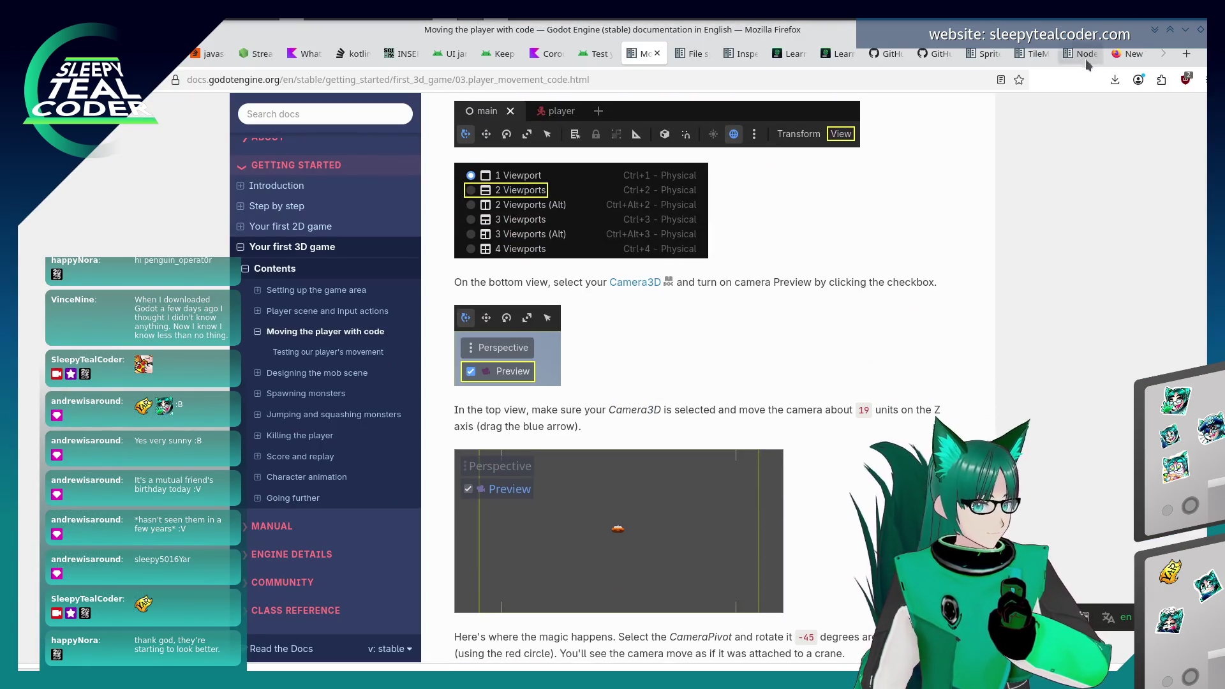
# - Search 'Godot, input physics process' in a new tab and open the Godot Forum thread
pyautogui.click(1186, 54)
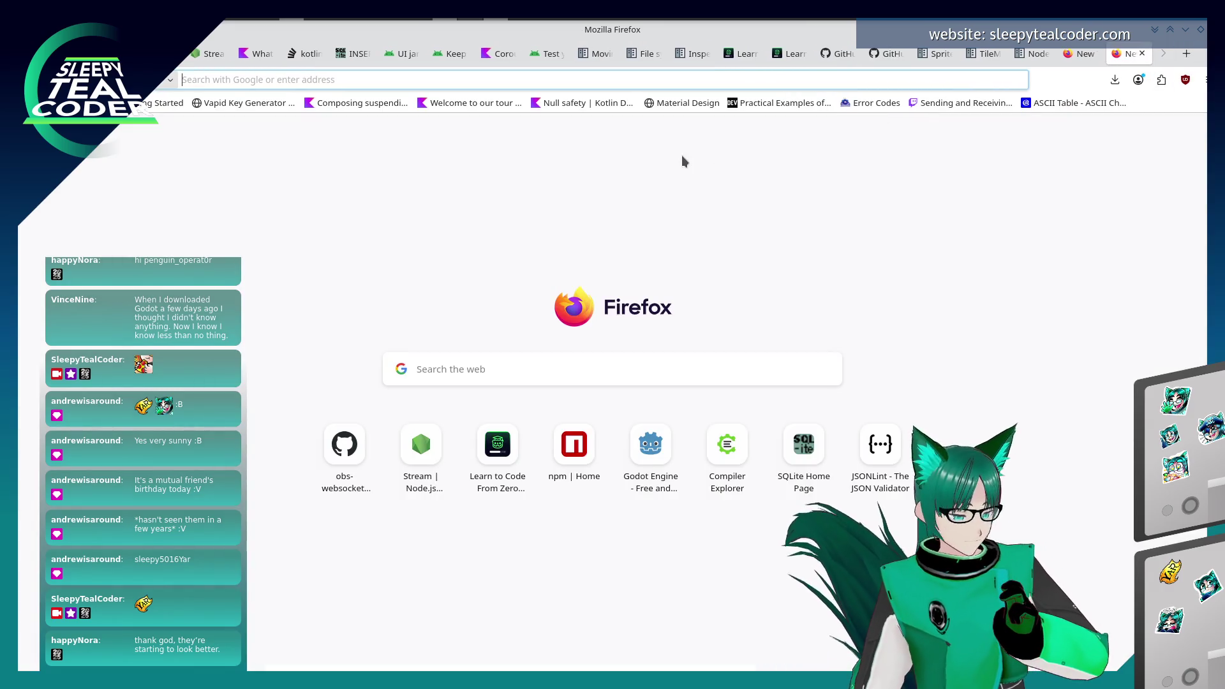
pyautogui.write('Godot, input p')
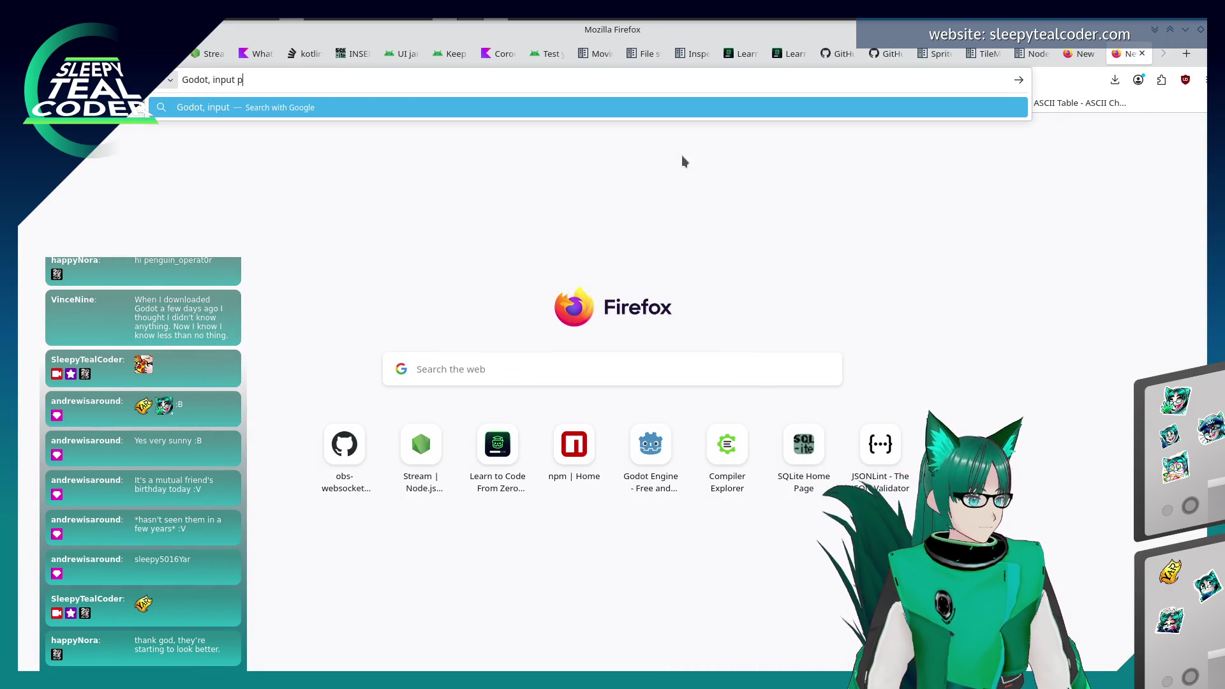
pyautogui.write('hysics process')
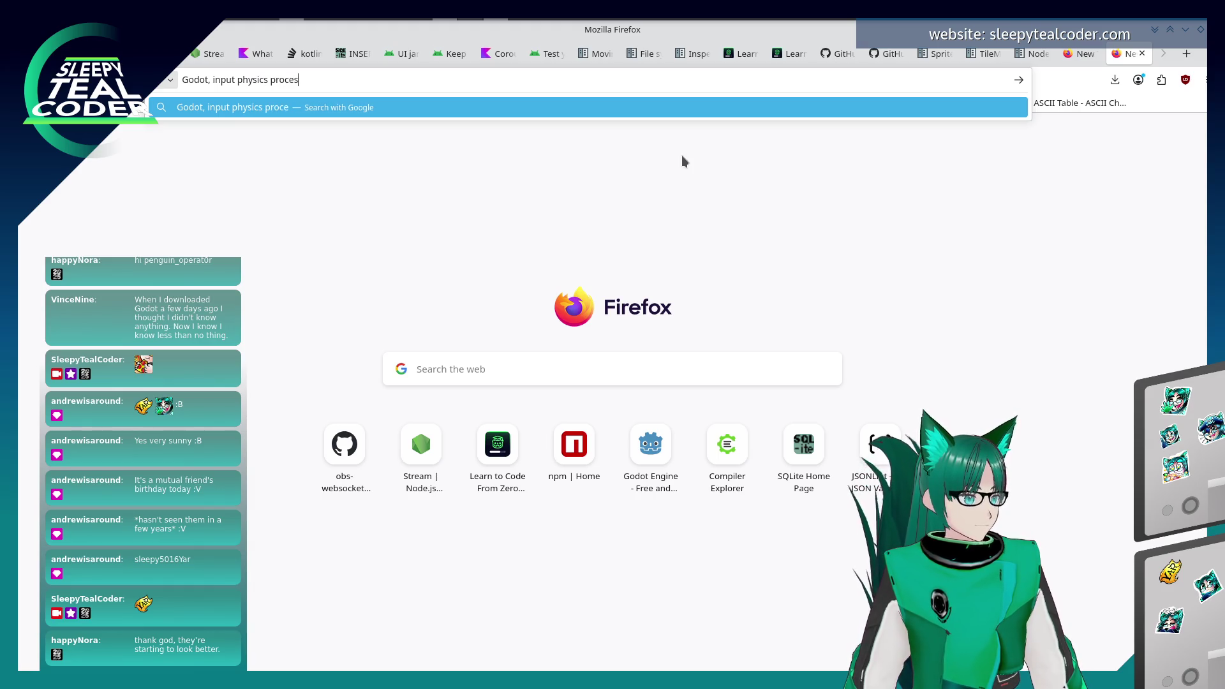
pyautogui.press('Return')
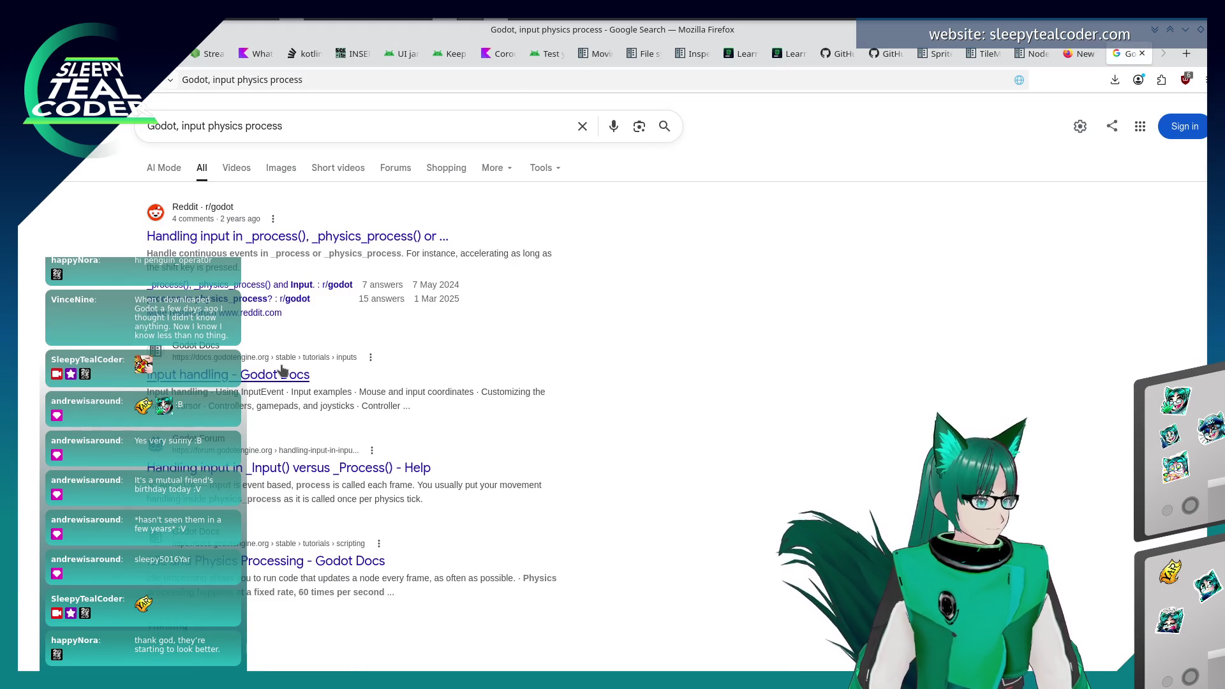
pyautogui.click(304, 469)
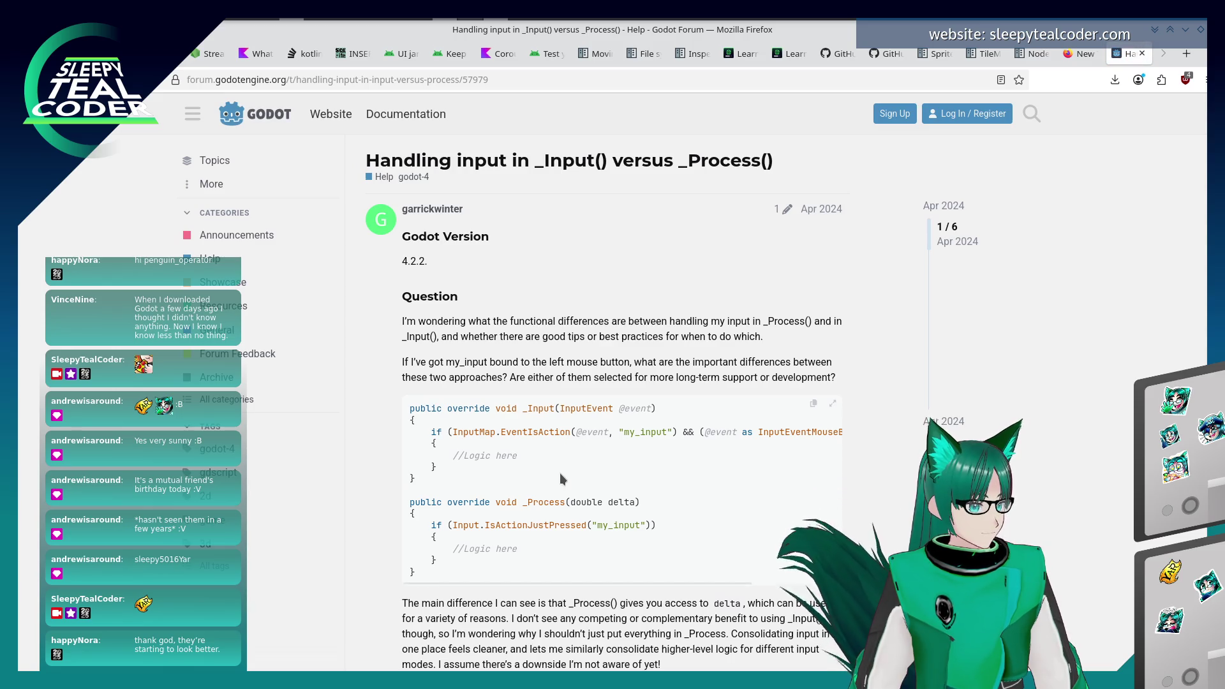
# - Read the _Input() versus _Process() thread to its last reply, then return to Godot
pyautogui.scroll(-5, 560, 473)
pyautogui.scroll(-1, 561, 478)
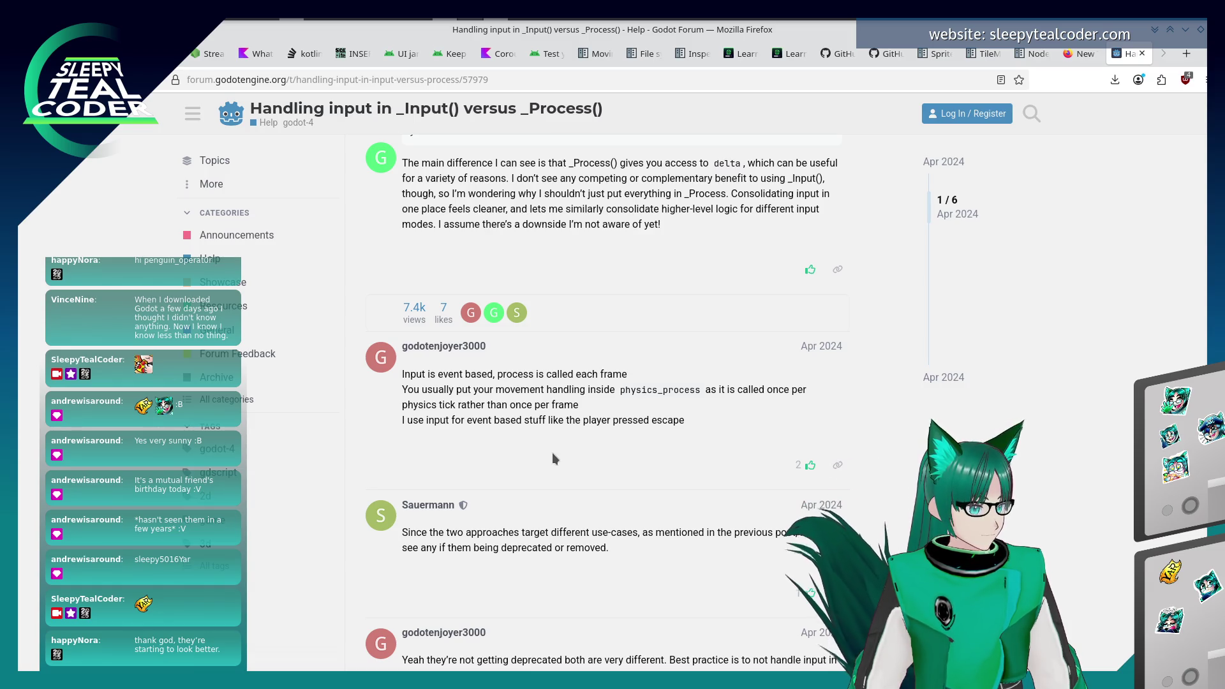
pyautogui.scroll(-2, 557, 439)
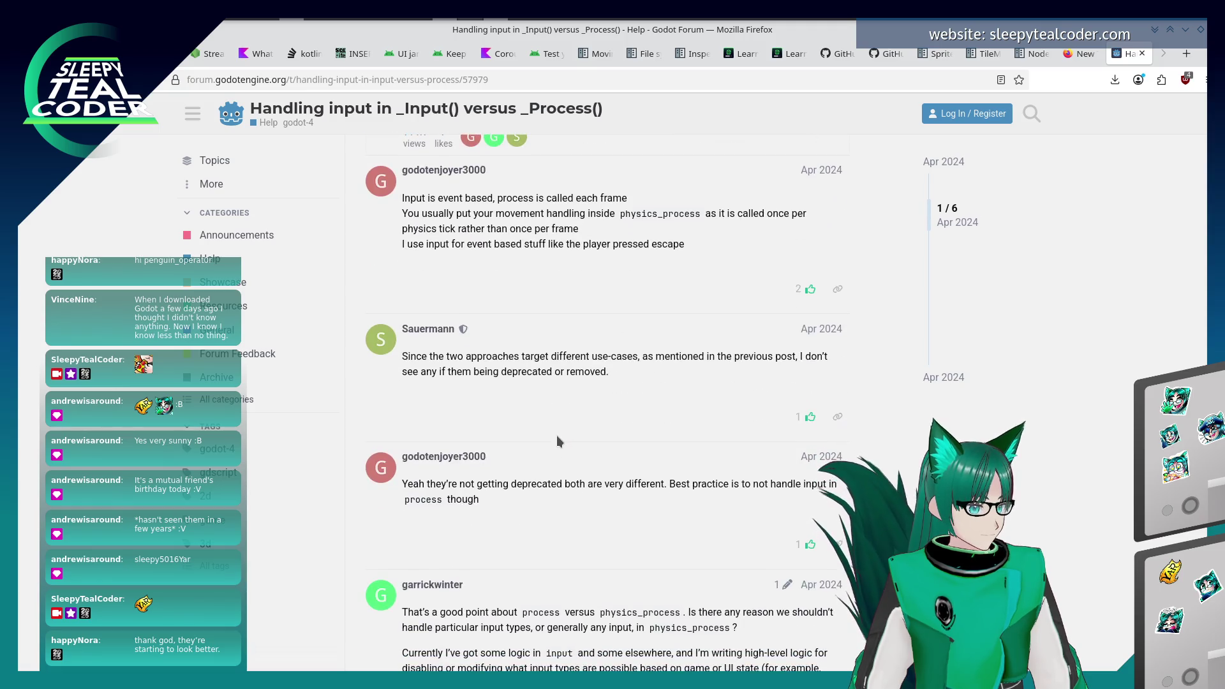
pyautogui.scroll(-2, 557, 437)
pyautogui.scroll(-3, 559, 434)
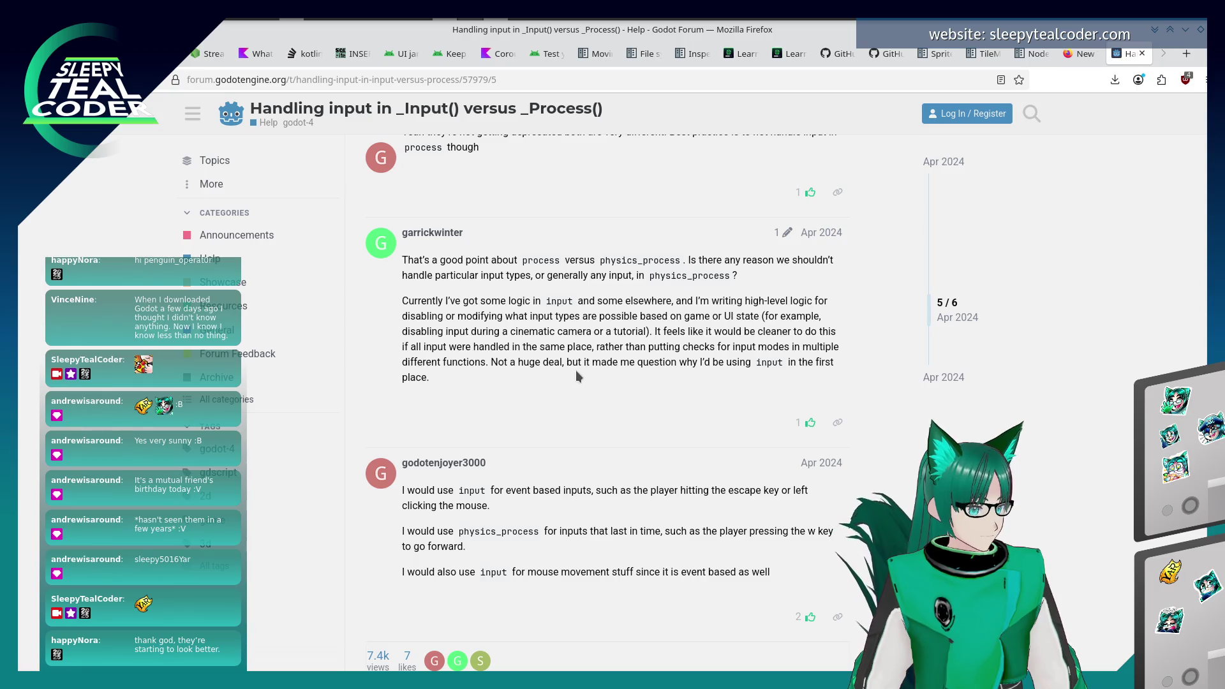
pyautogui.scroll(-2, 575, 370)
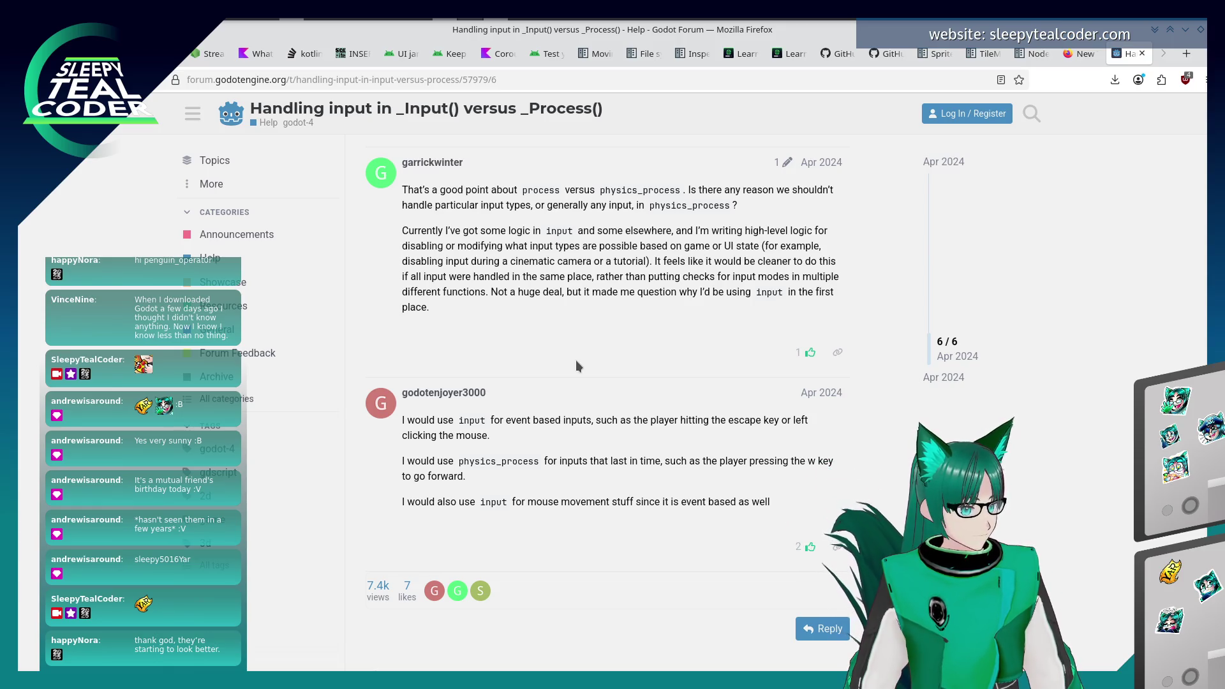
pyautogui.hotkey('alt', 'Tab')
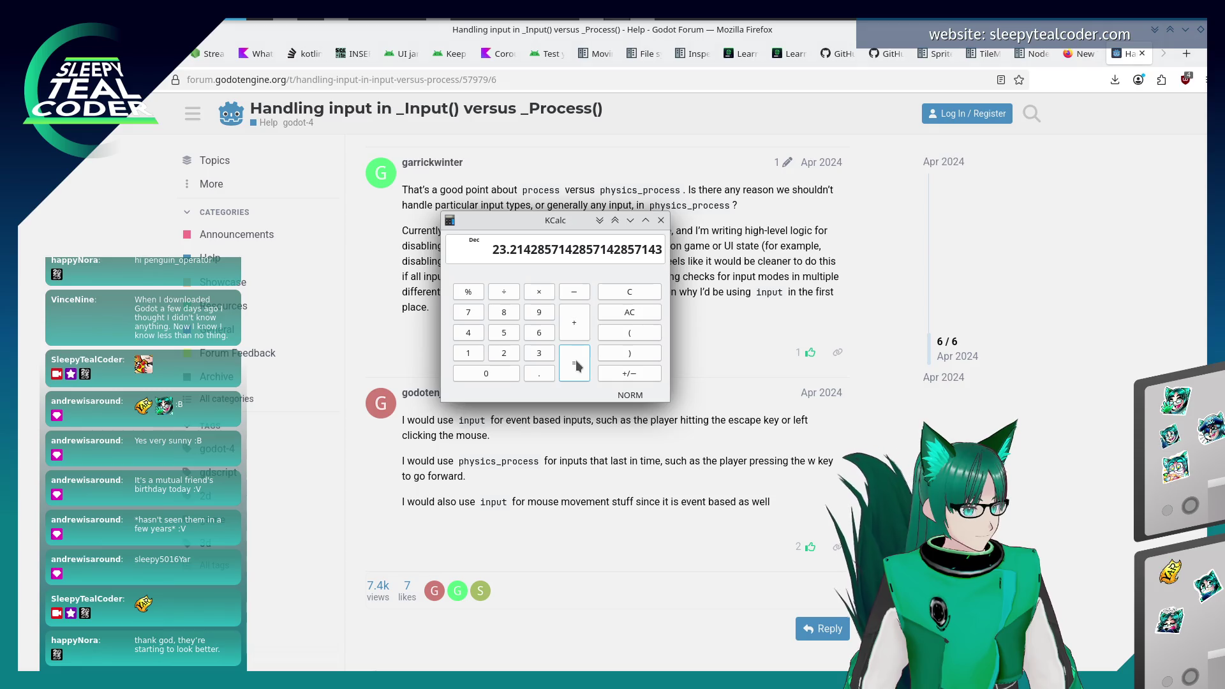
pyautogui.hotkey('alt', 'Tab')
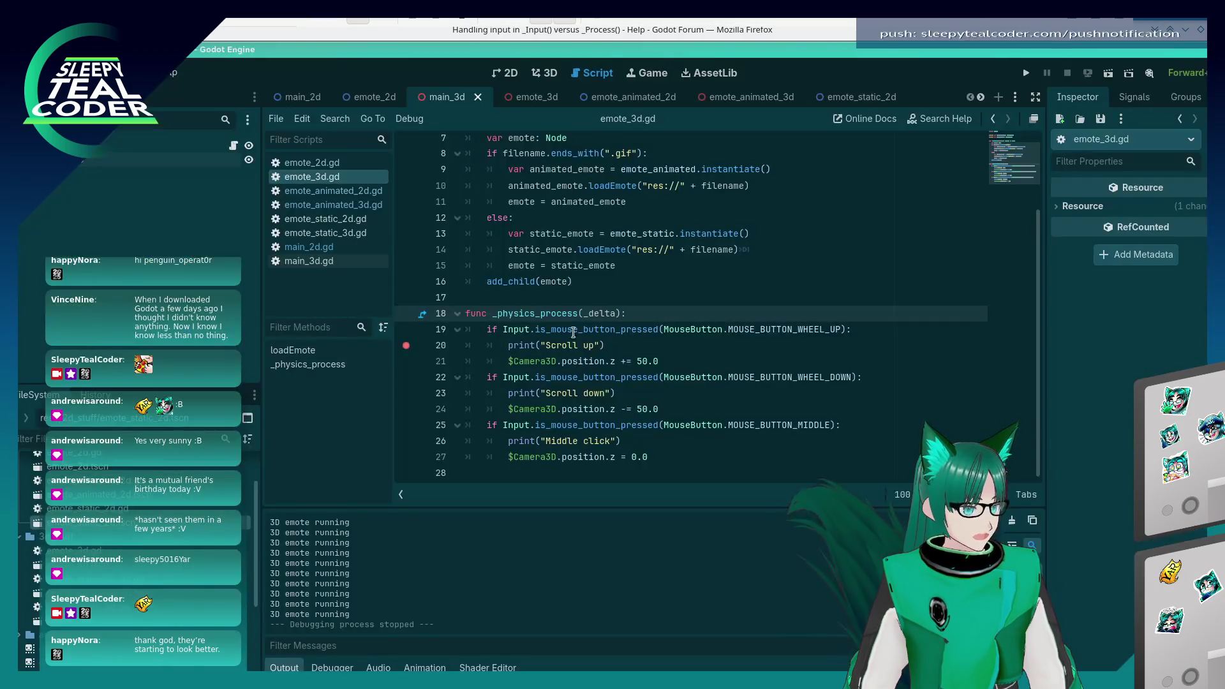
# - Write func _input(event: InputEvent) -> void: with print(event.as_text()) above _physics_process
pyautogui.click(616, 299)
pyautogui.press('Return')
pyautogui.press('Return')
pyautogui.press('Up')
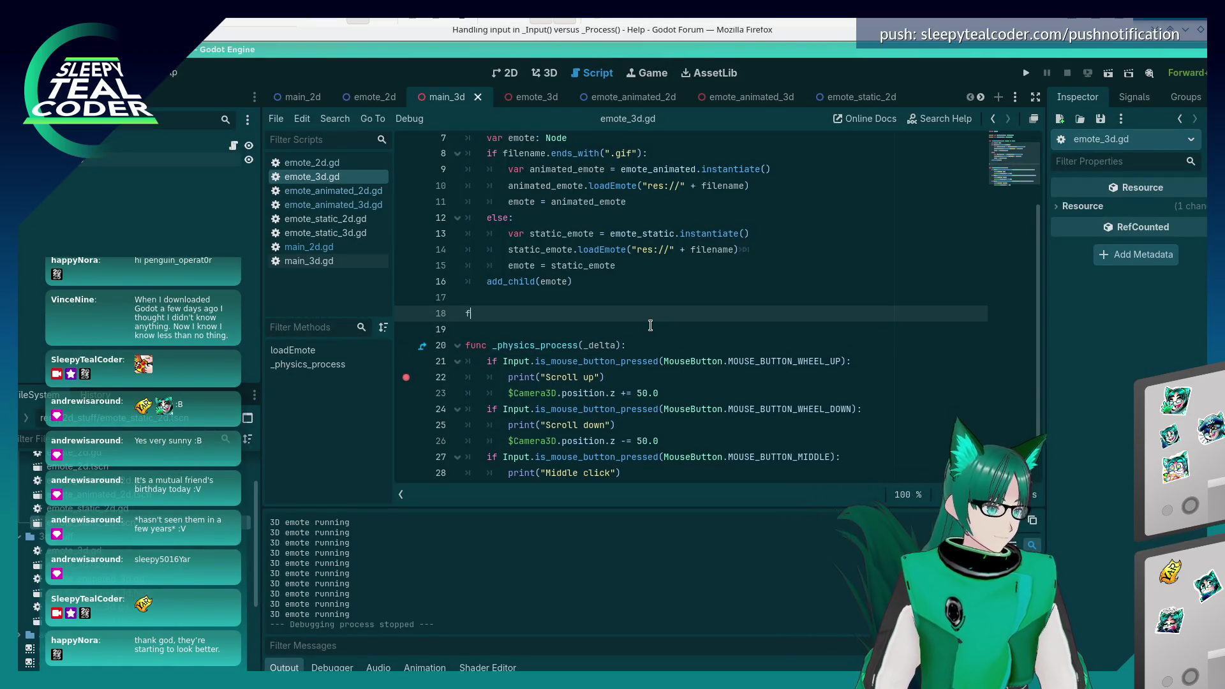
pyautogui.write('unc ')
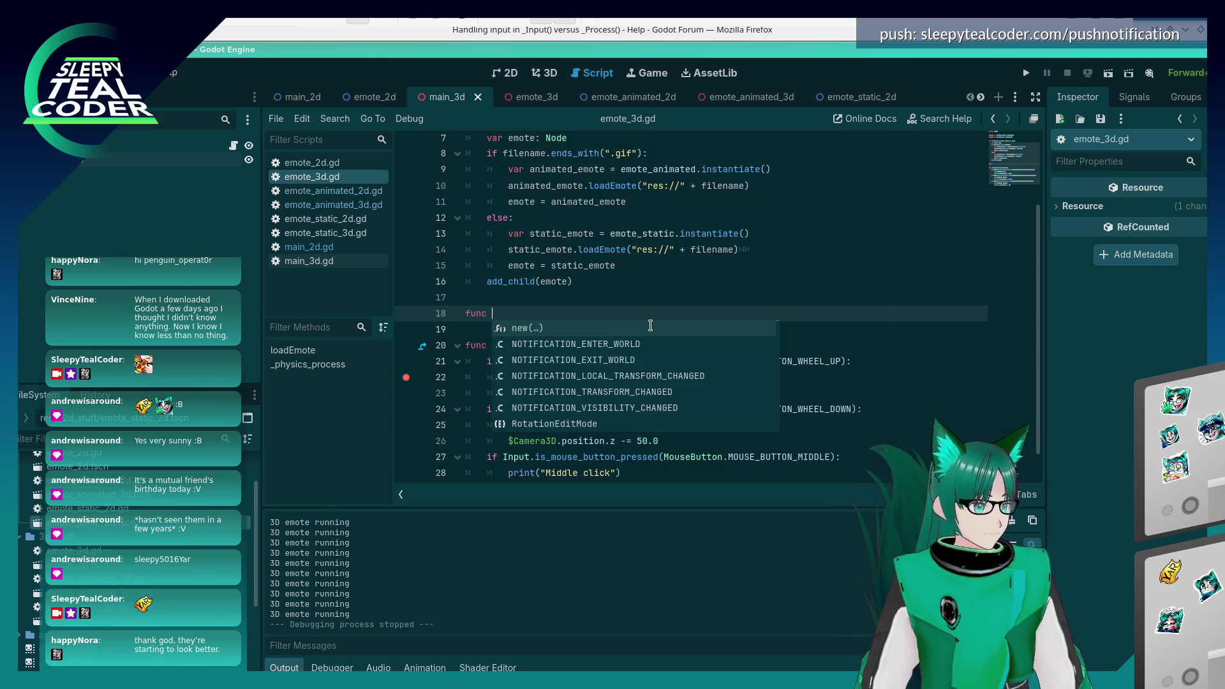
pyautogui.write('_i')
pyautogui.press('Down')
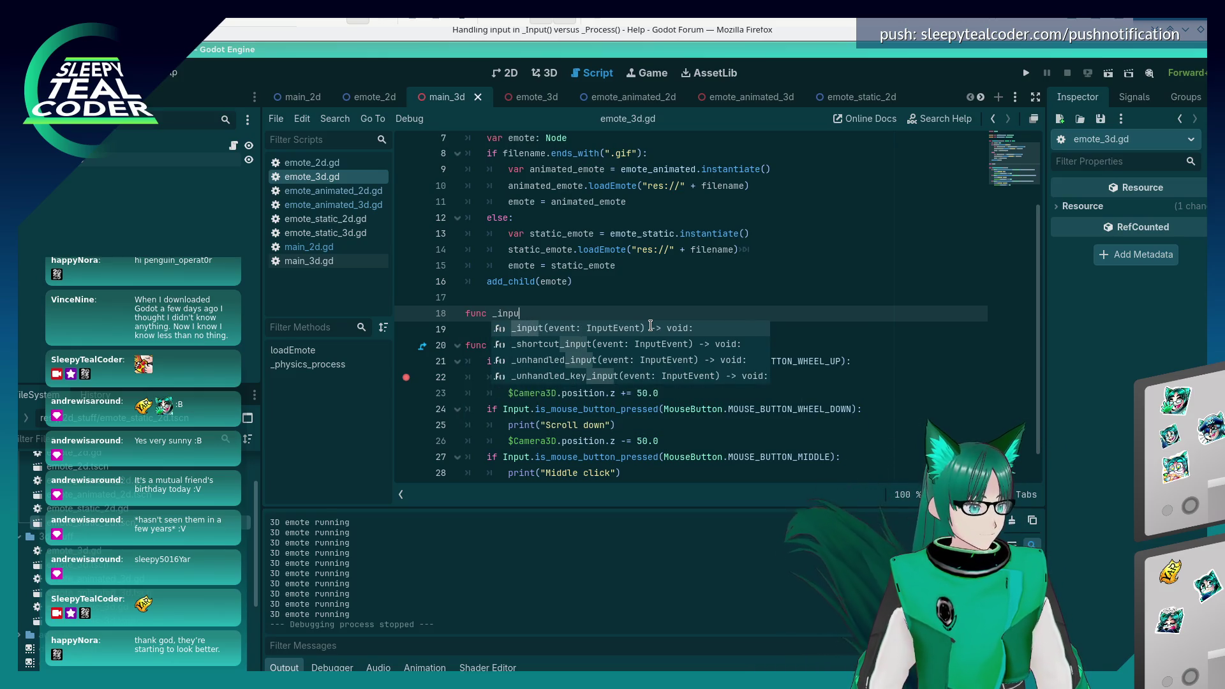
pyautogui.press('Return')
pyautogui.press('Return')
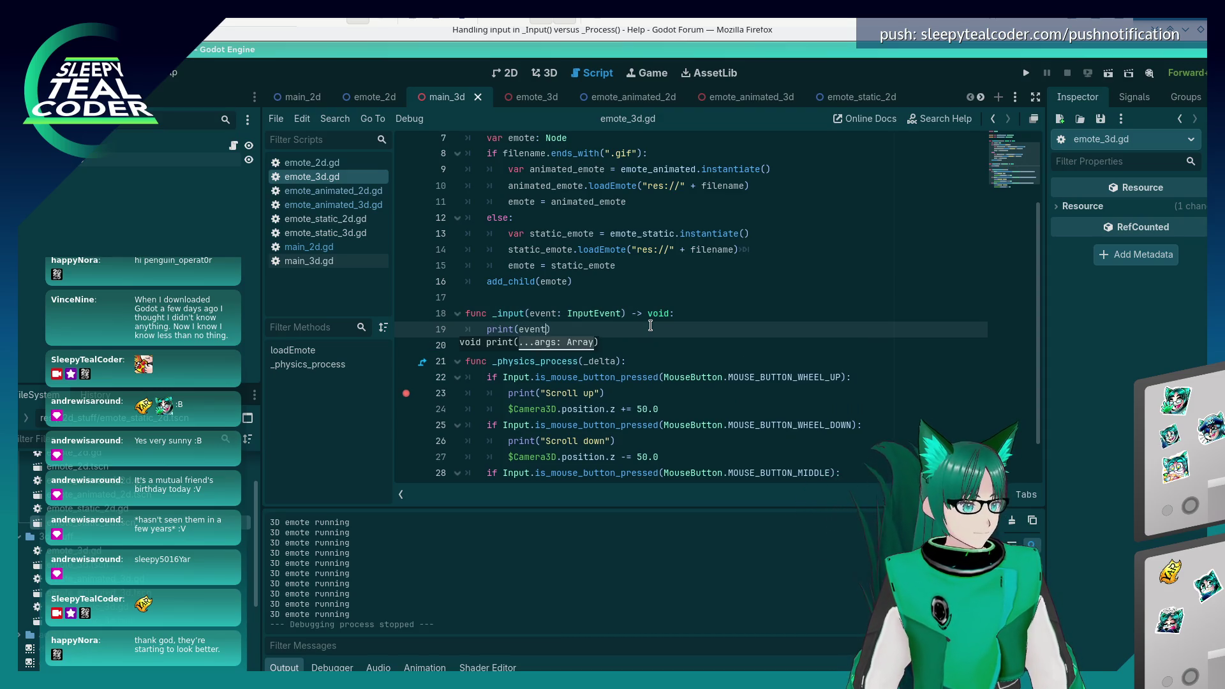
pyautogui.write('.')
pyautogui.press('Down')
pyautogui.press('Return')
pyautogui.press('Down')
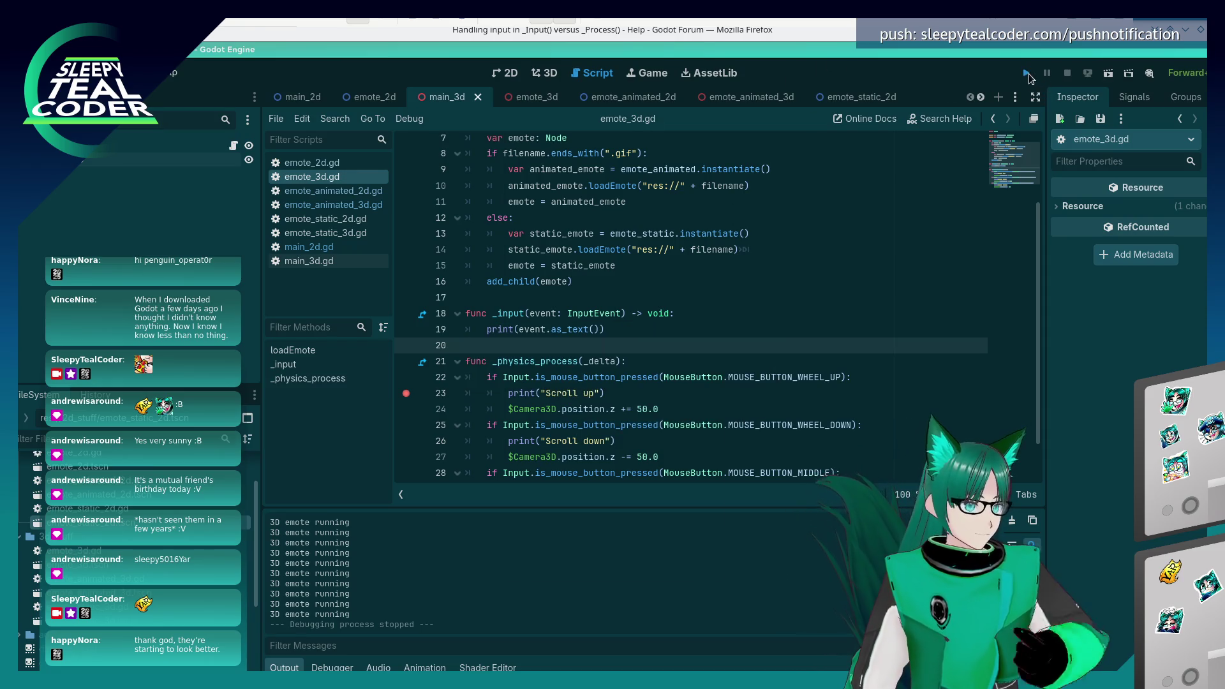
# - Run the project and set a breakpoint on the print line inside _input
pyautogui.click(1027, 74)
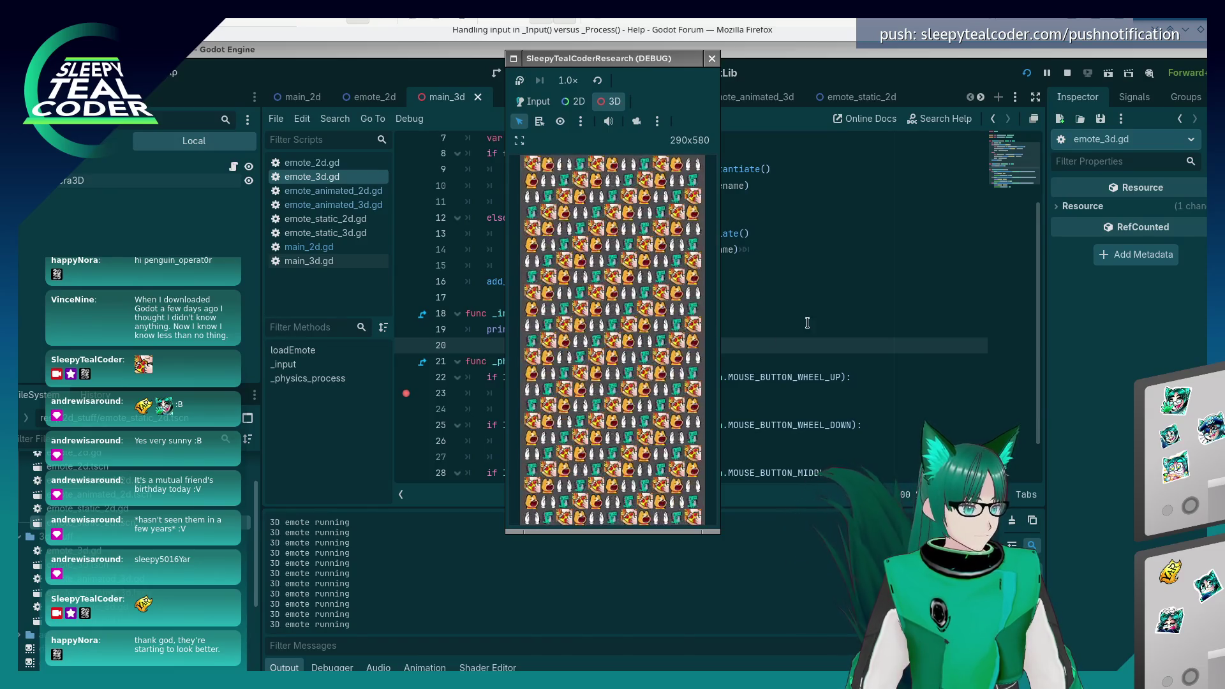
pyautogui.moveTo(807, 322); pyautogui.dragTo(707, 315)
pyautogui.click(406, 329)
# - Test input by alternating between the running game and the _input function in the editor
pyautogui.hotkey('alt', 'Tab')
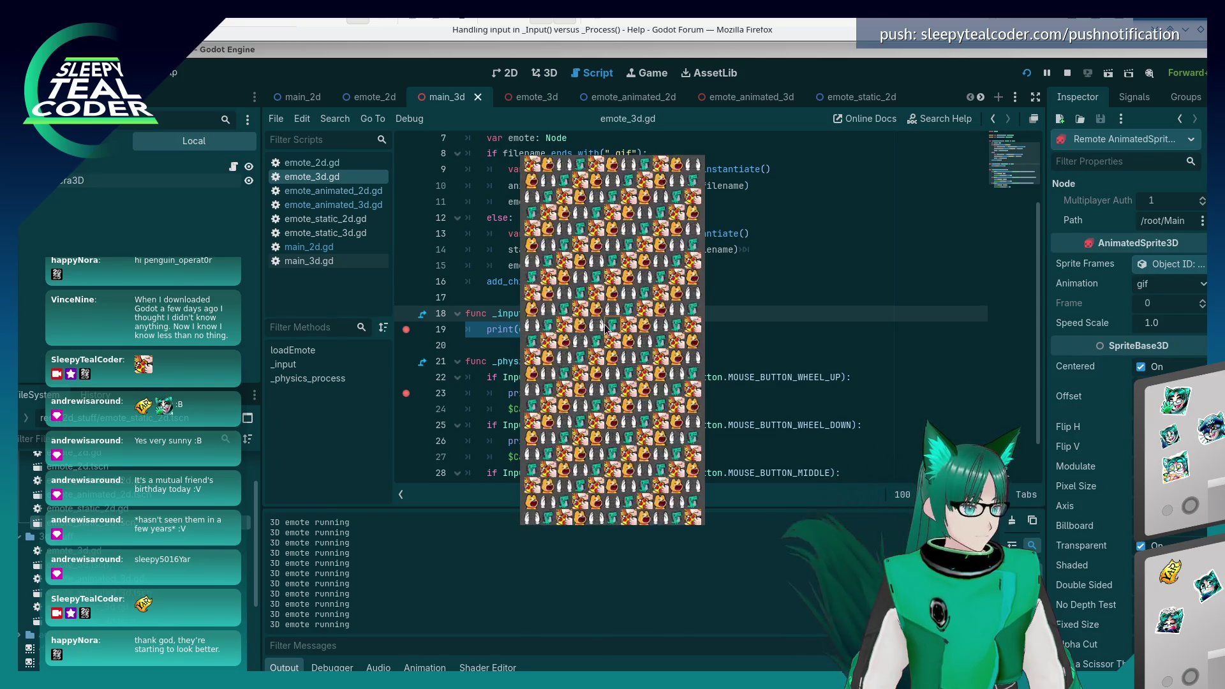
pyautogui.click(705, 309)
pyautogui.click(674, 329)
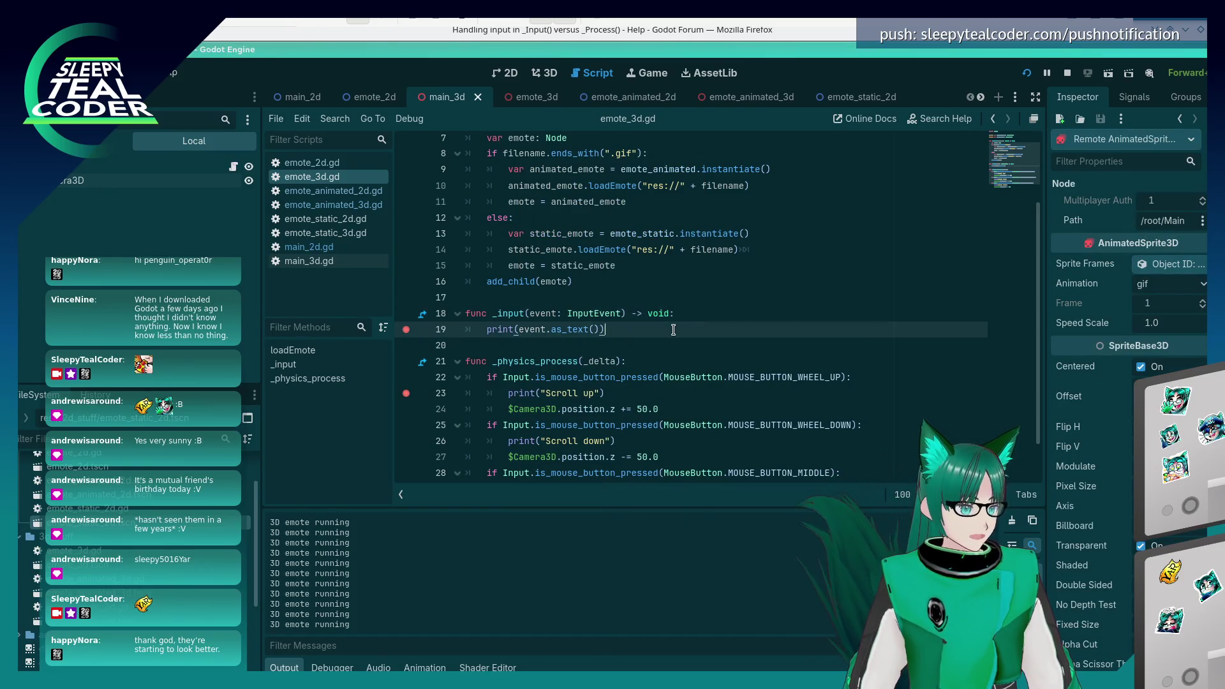
pyautogui.hotkey('alt', 'Tab')
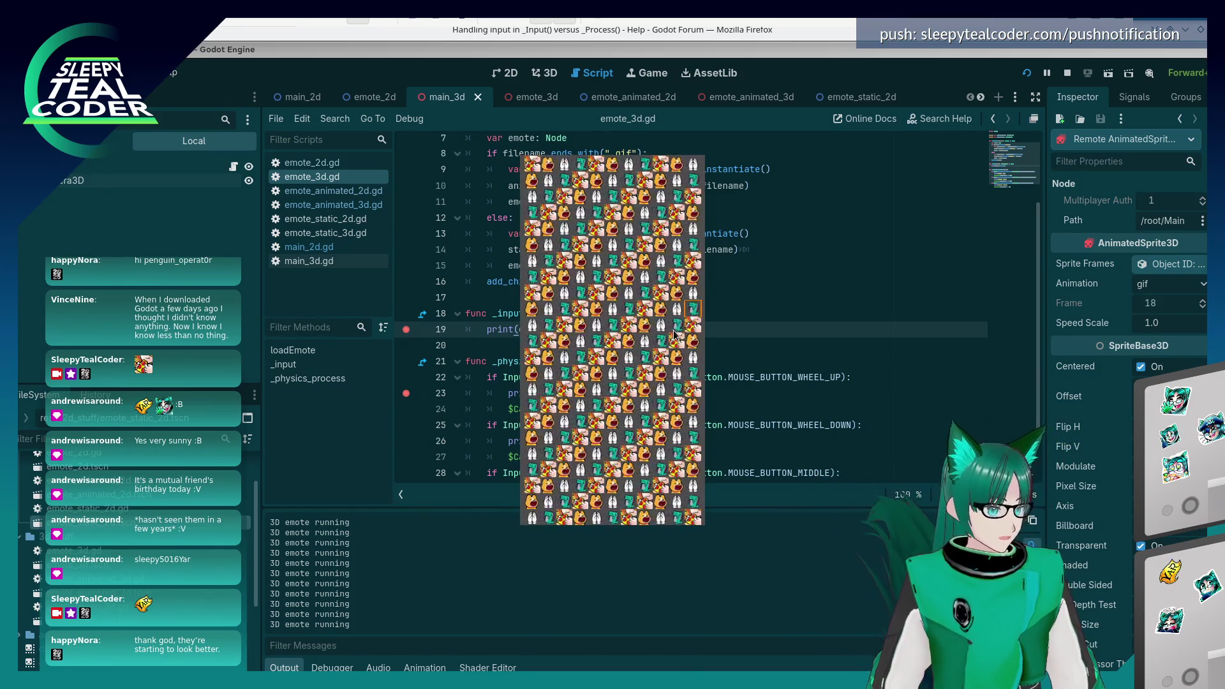
pyautogui.click(755, 303)
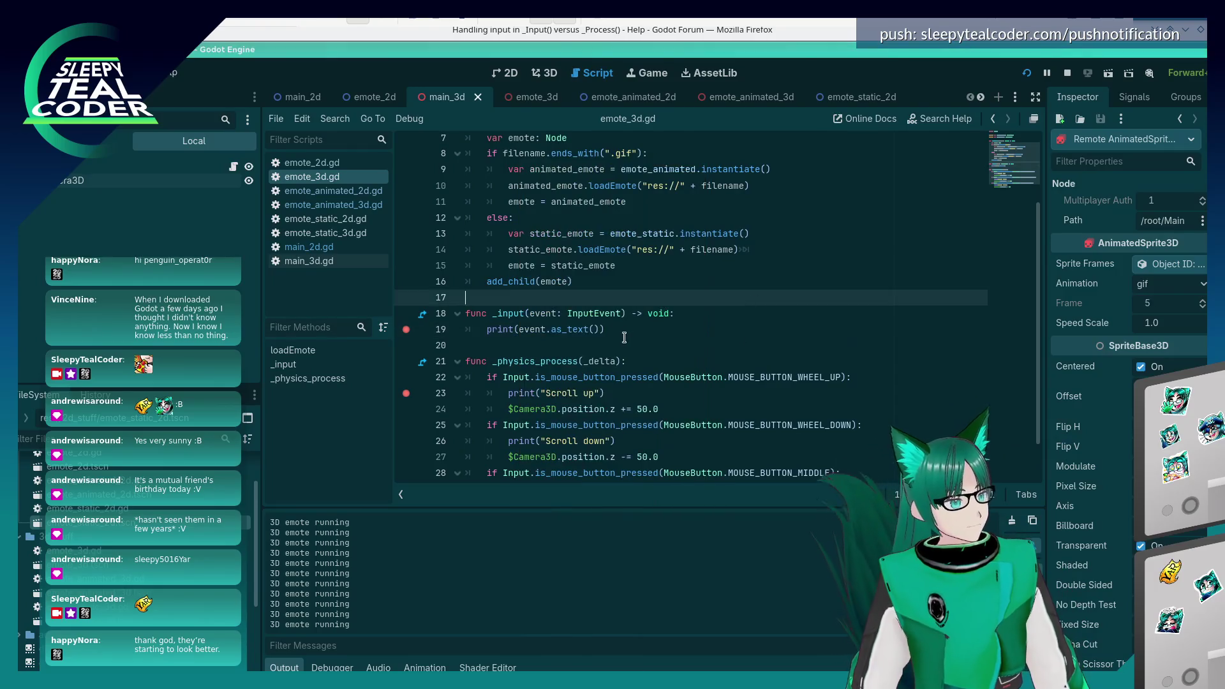
pyautogui.moveTo(447, 345)
pyautogui.mouseDown()
pyautogui.moveTo(429, 302)
pyautogui.moveTo(438, 316)
pyautogui.mouseUp()
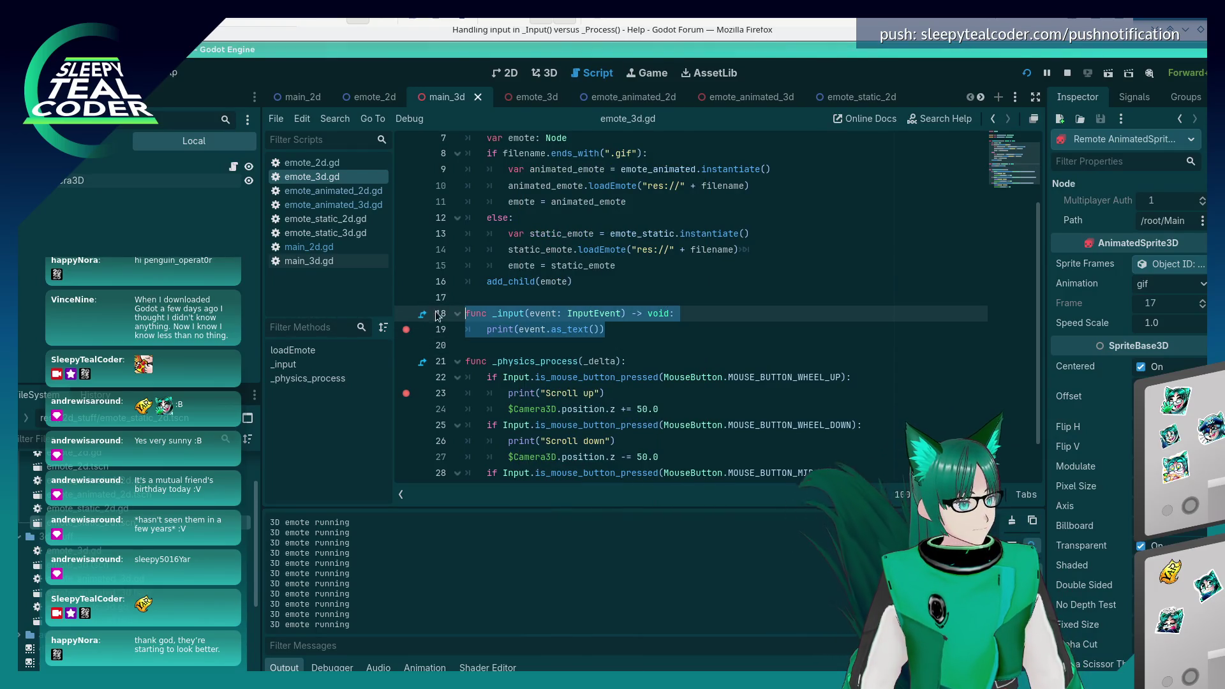
pyautogui.hotkey('alt', 'Tab')
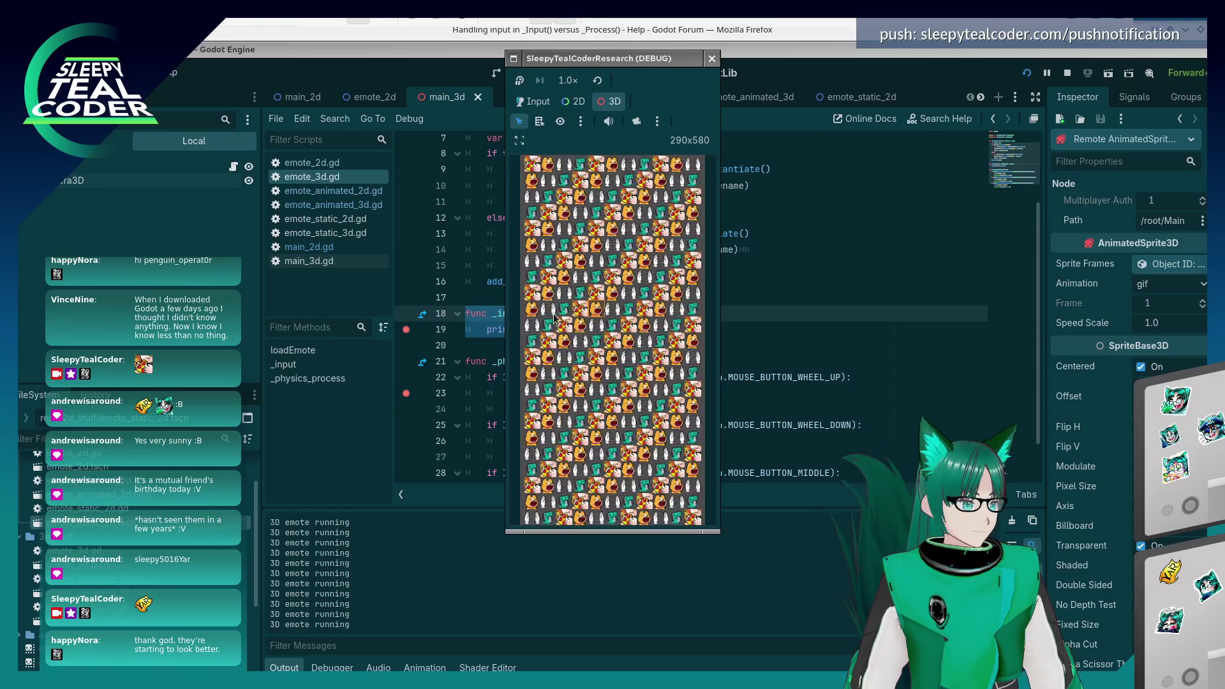
pyautogui.hotkey('alt', 'Tab')
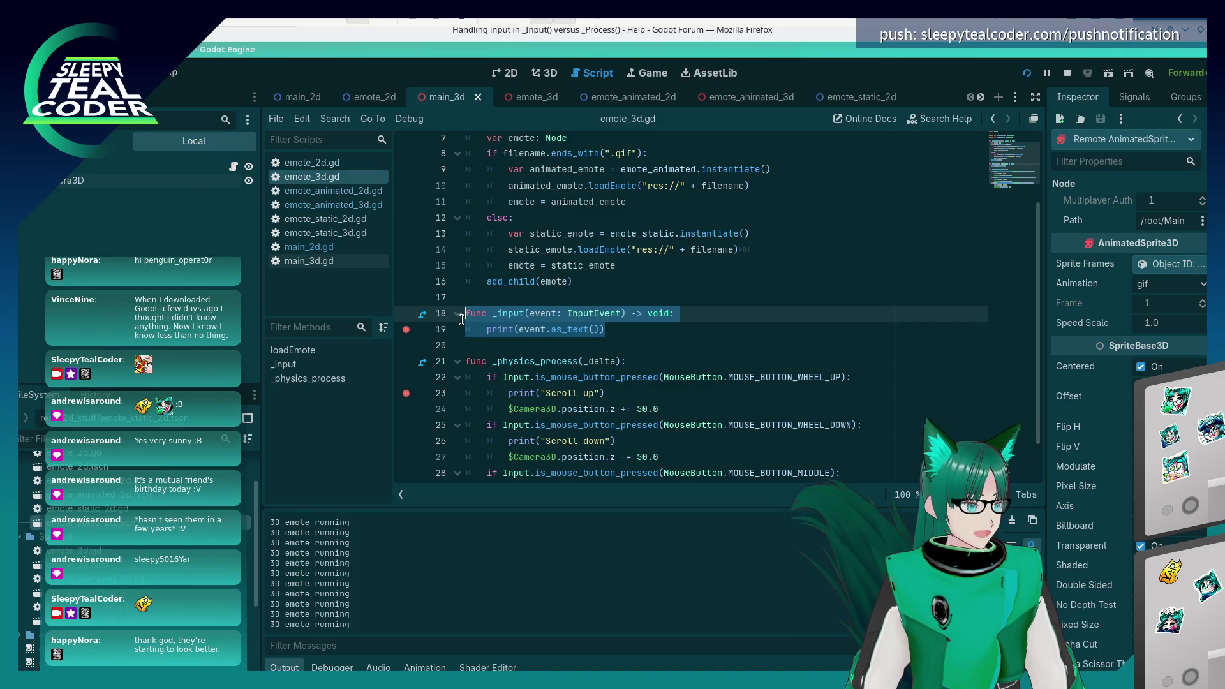
# - Read the Node reference for _input and _physics_process, then close the main_3d scene
pyautogui.click(423, 313)
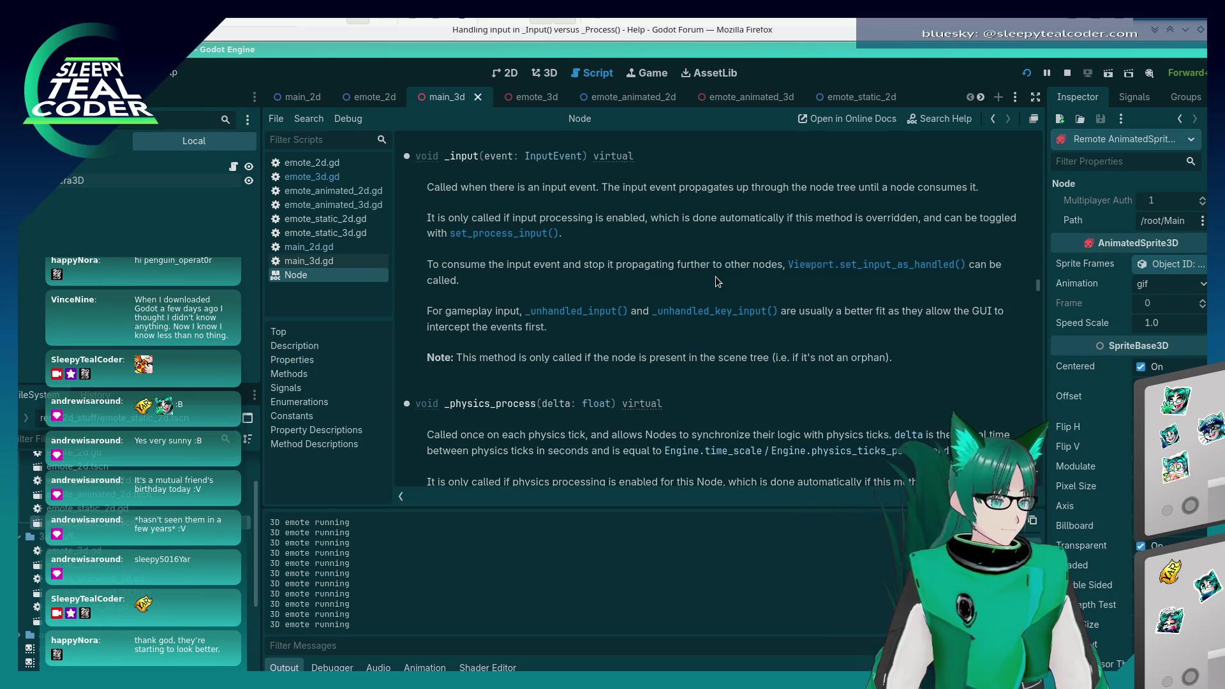
pyautogui.scroll(-2, 716, 279)
pyautogui.scroll(-2, 715, 282)
pyautogui.scroll(-2, 713, 280)
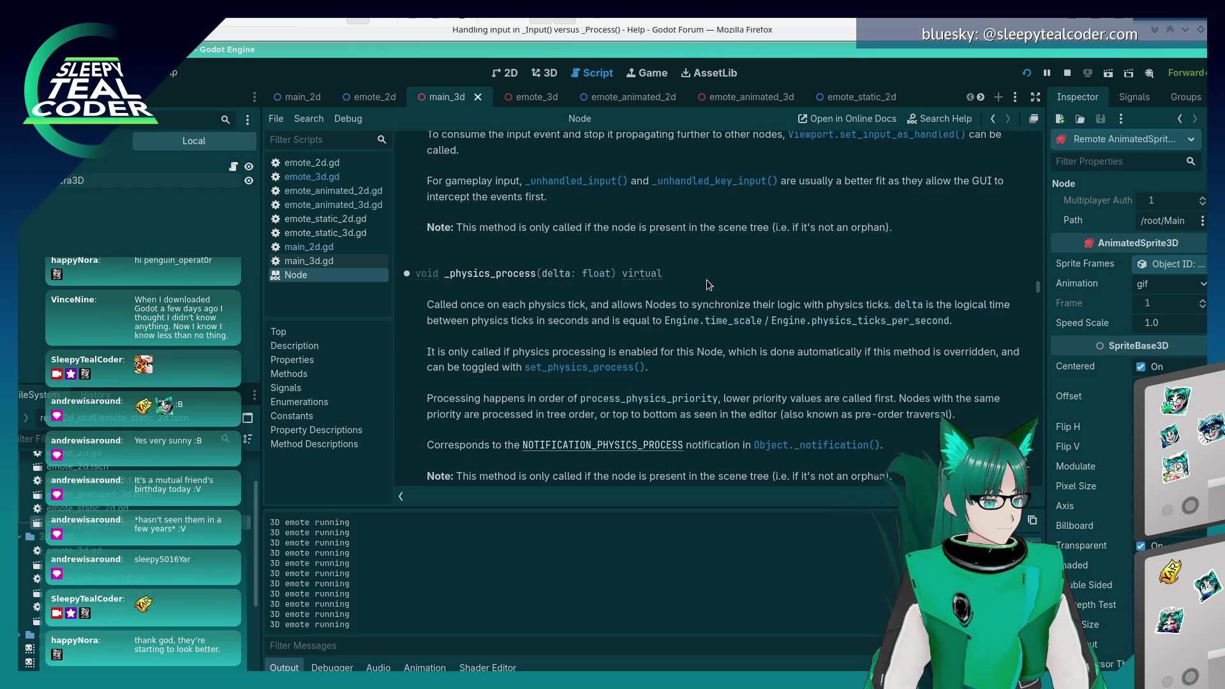
pyautogui.scroll(2, 706, 280)
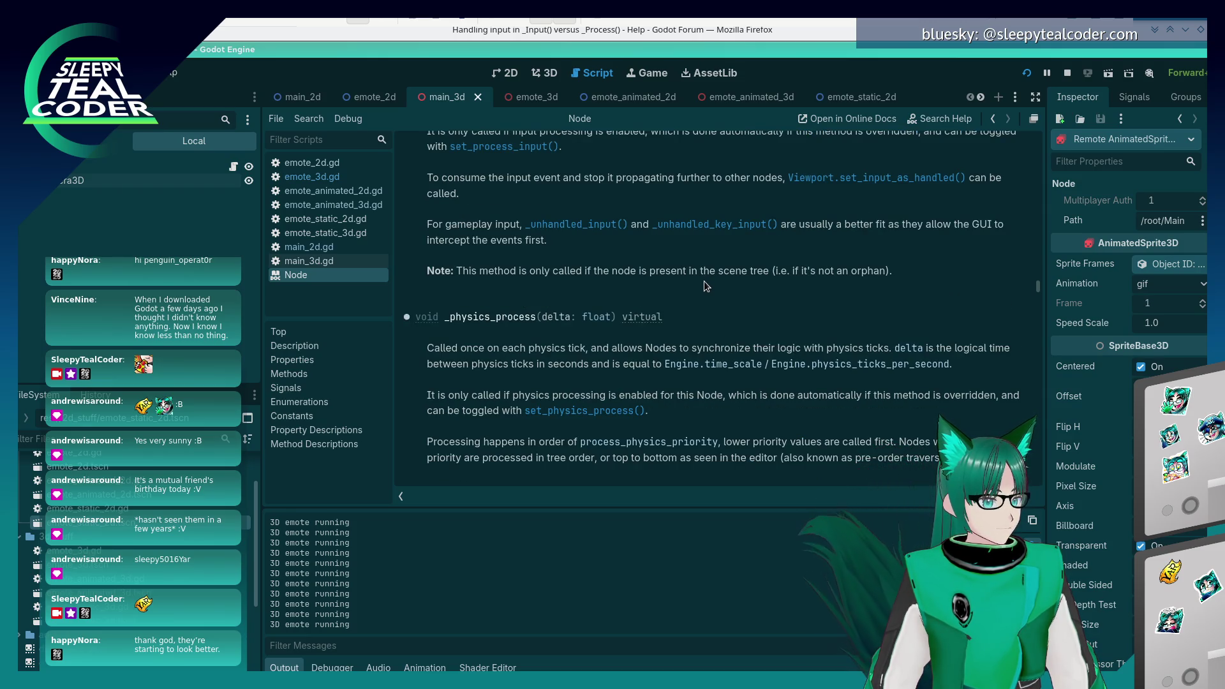
pyautogui.scroll(2, 703, 281)
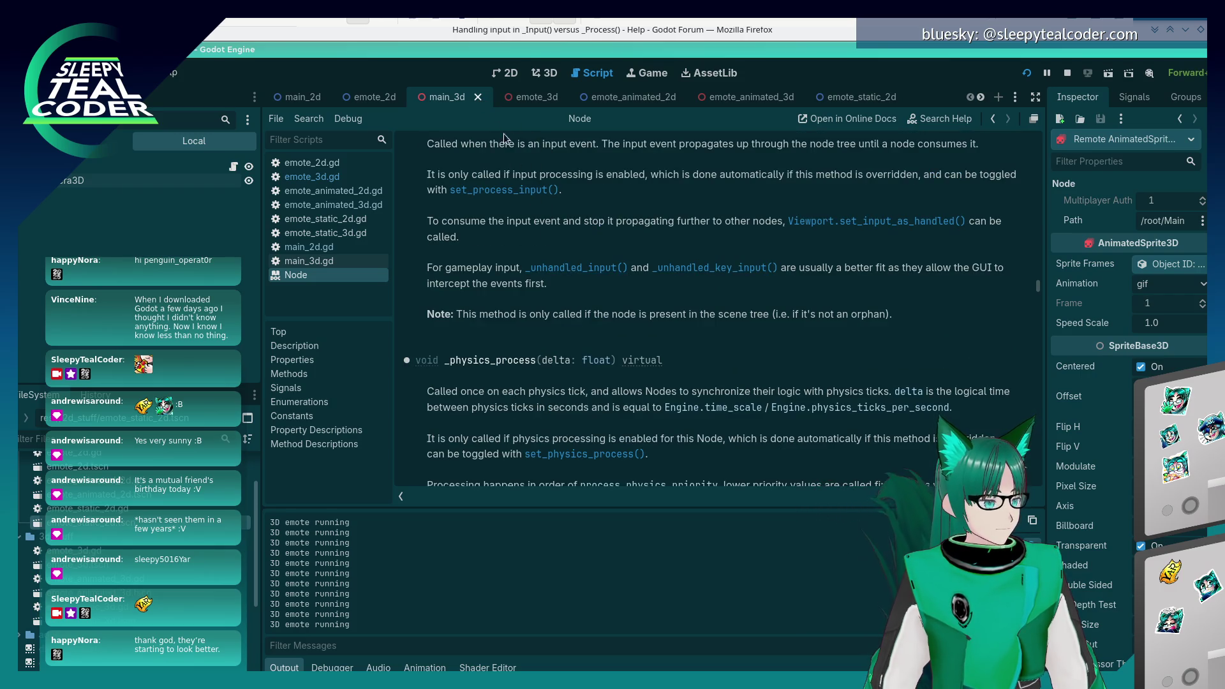
pyautogui.click(475, 100)
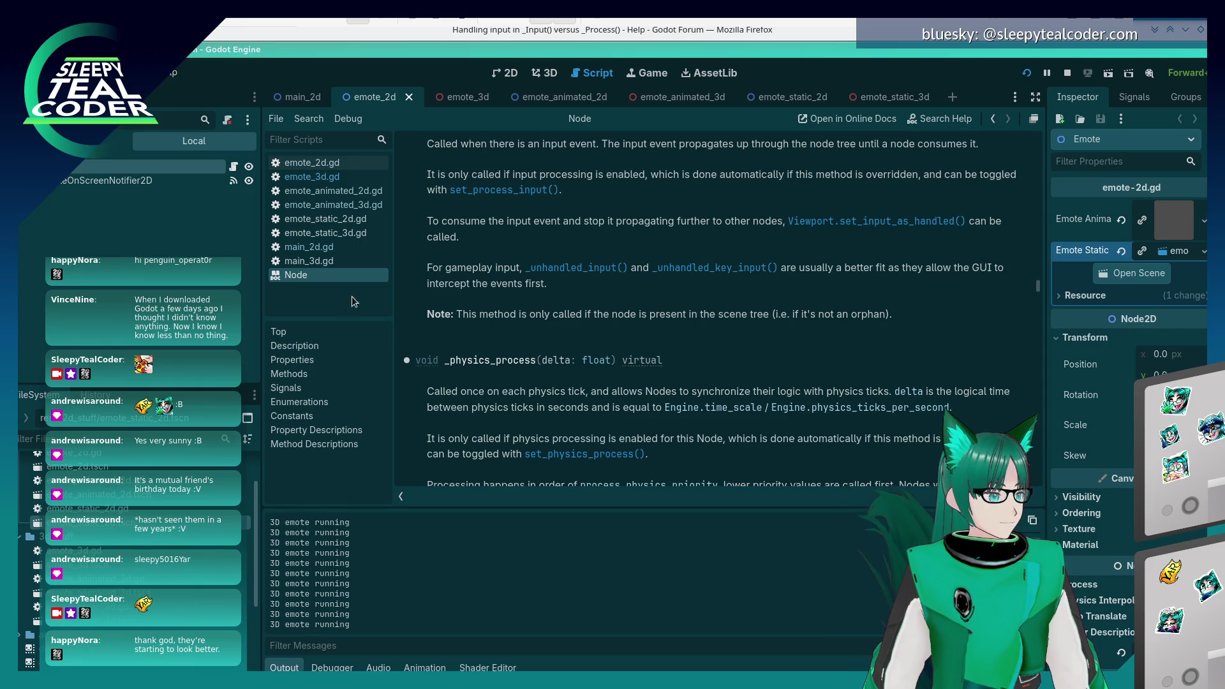
# - View emote_animated_2d.gd, then main_3d.gd with the caret at the end of line 8
pyautogui.click(342, 195)
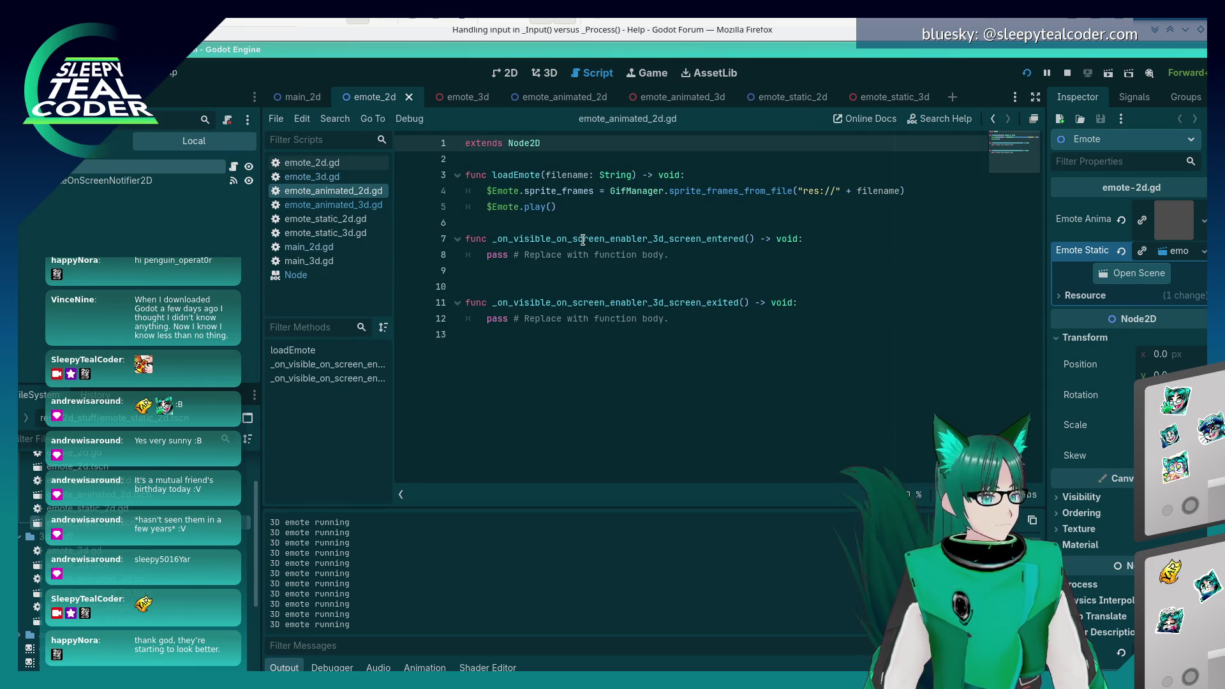
pyautogui.click(308, 260)
pyautogui.scroll(2, 602, 312)
pyautogui.scroll(2, 602, 312)
pyautogui.click(615, 256)
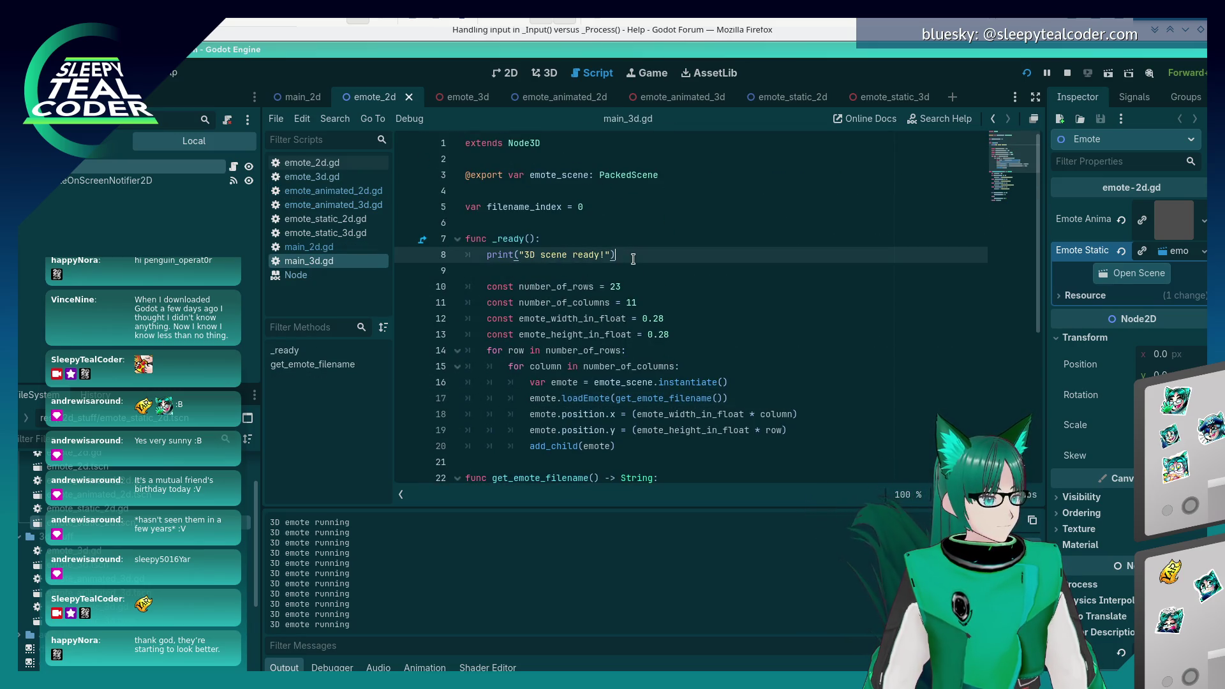
pyautogui.scroll(-2, 672, 262)
pyautogui.scroll(-3, 671, 261)
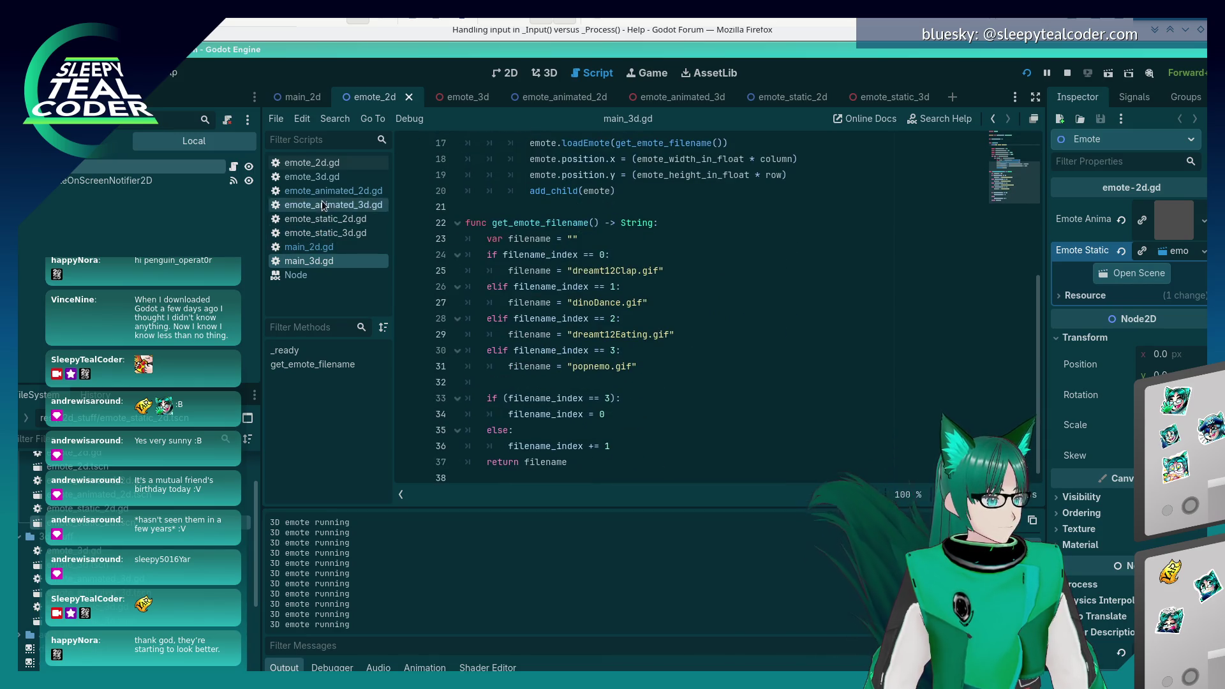
# - In emote_3d.gd, select the _input and _physics_process functions and cut _physics_process
pyautogui.click(312, 177)
pyautogui.scroll(2, 571, 245)
pyautogui.scroll(-3, 571, 248)
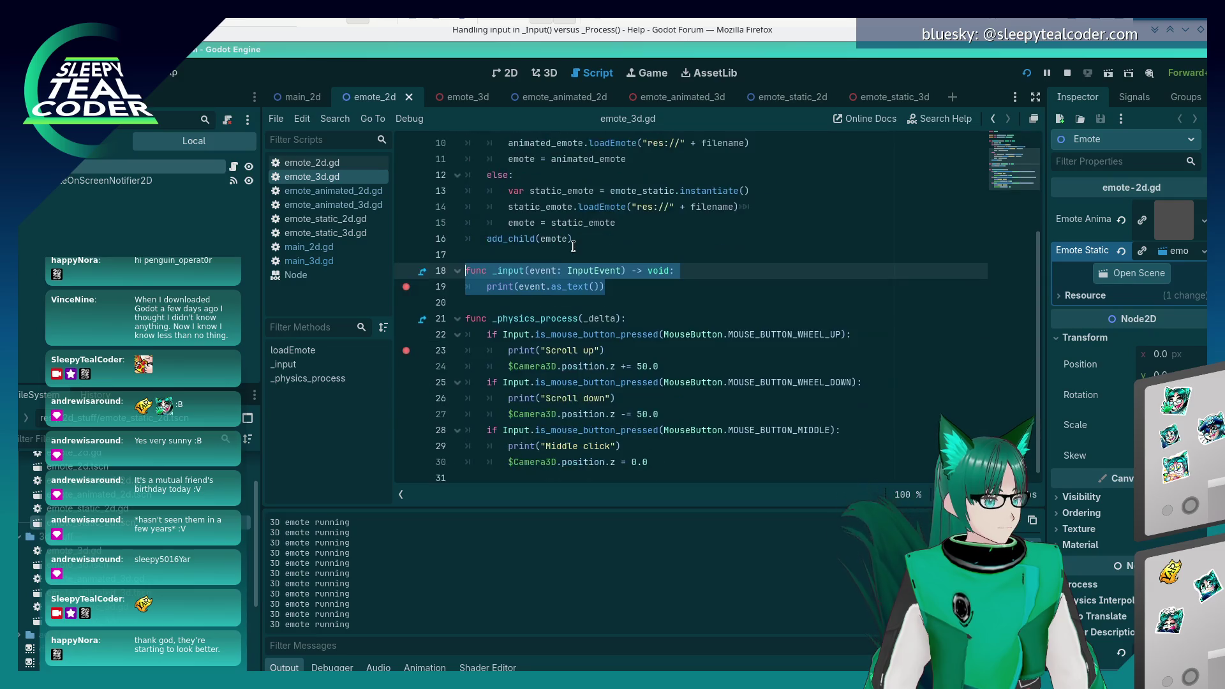
pyautogui.click(622, 287)
pyautogui.moveTo(626, 289)
pyautogui.mouseDown()
pyautogui.moveTo(488, 287)
pyautogui.moveTo(444, 273)
pyautogui.mouseUp()
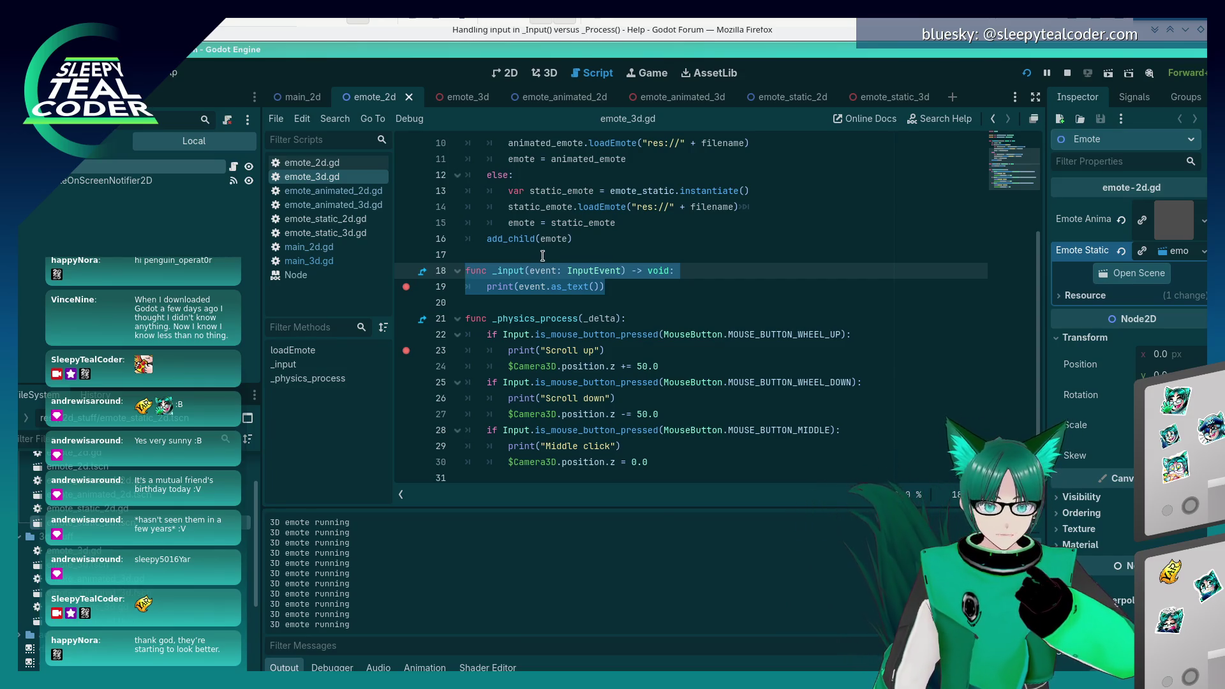
pyautogui.moveTo(692, 451)
pyautogui.mouseDown()
pyautogui.moveTo(510, 383)
pyautogui.moveTo(465, 302)
pyautogui.mouseUp()
pyautogui.hotkey('ctrl', 'c')
pyautogui.press('BackSpace')
# - Delete the _input function and leftover empty lines from emote_3d.gd
pyautogui.press('BackSpace')
pyautogui.hotkey('shift', 'Home')
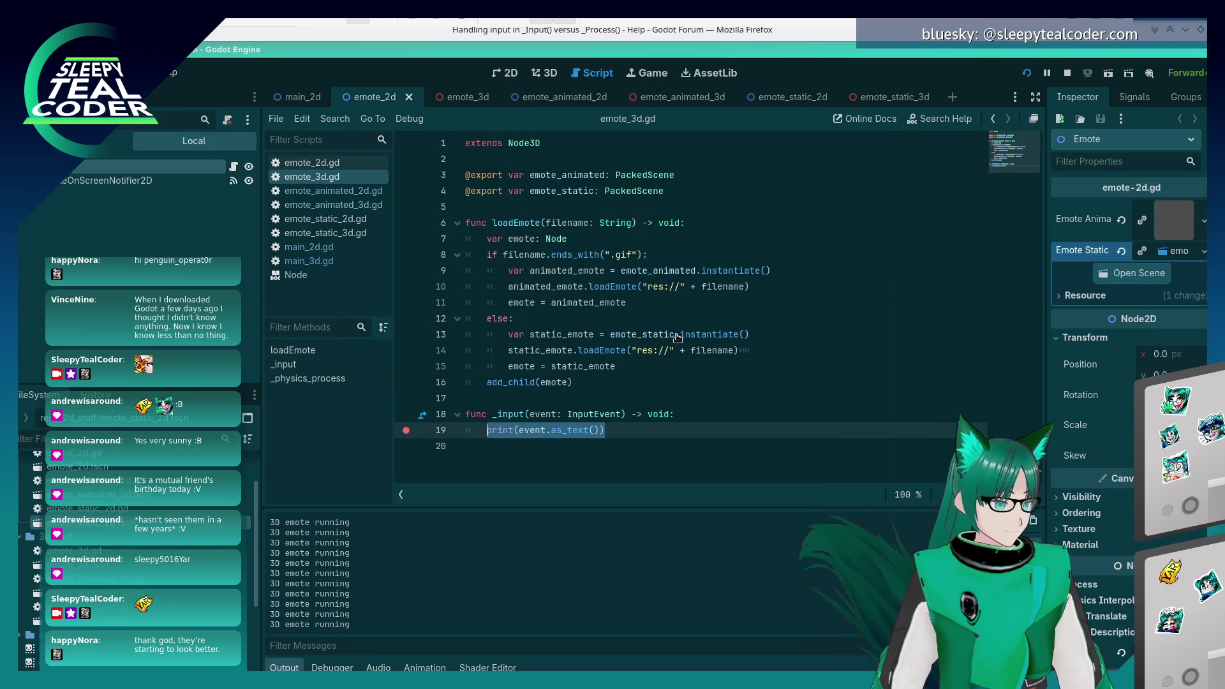
pyautogui.hotkey('shift', 'Home')
pyautogui.hotkey('shift', 'Up')
pyautogui.hotkey('shift', 'Up')
pyautogui.press('BackSpace')
pyautogui.press('BackSpace')
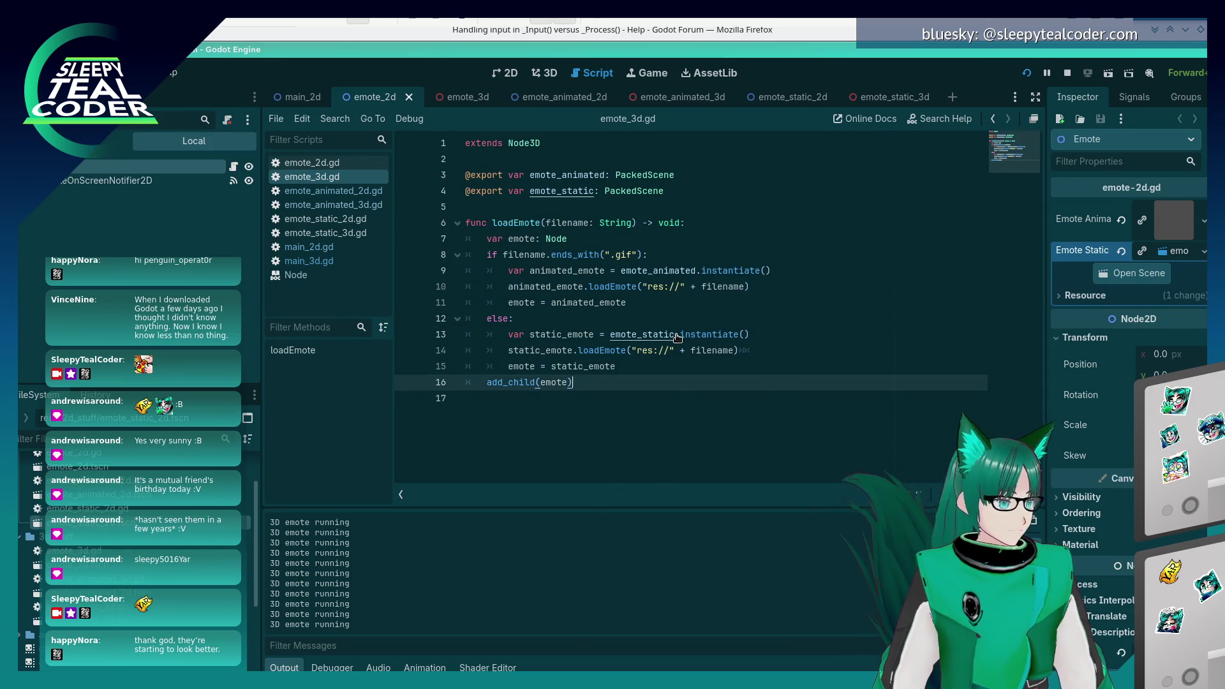
# - Paste _physics_process at the end of main_3d.gd, remove the extra blank line, and run
pyautogui.click(350, 260)
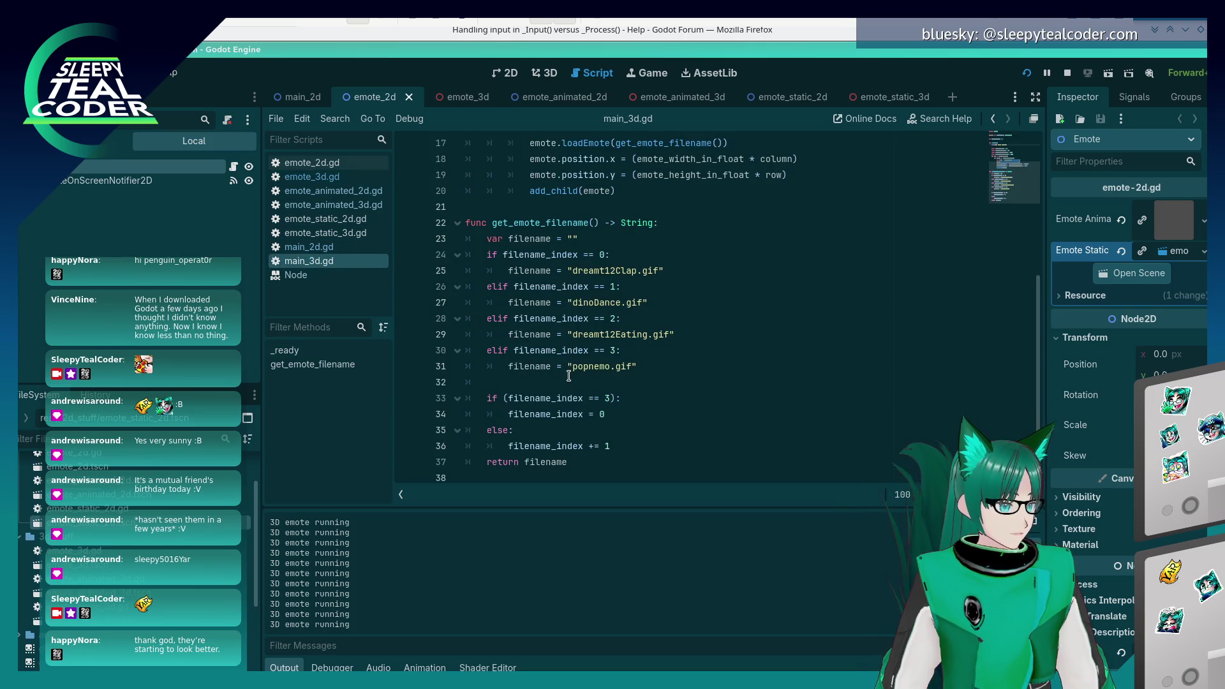
pyautogui.click(543, 472)
pyautogui.hotkey('ctrl', 'v')
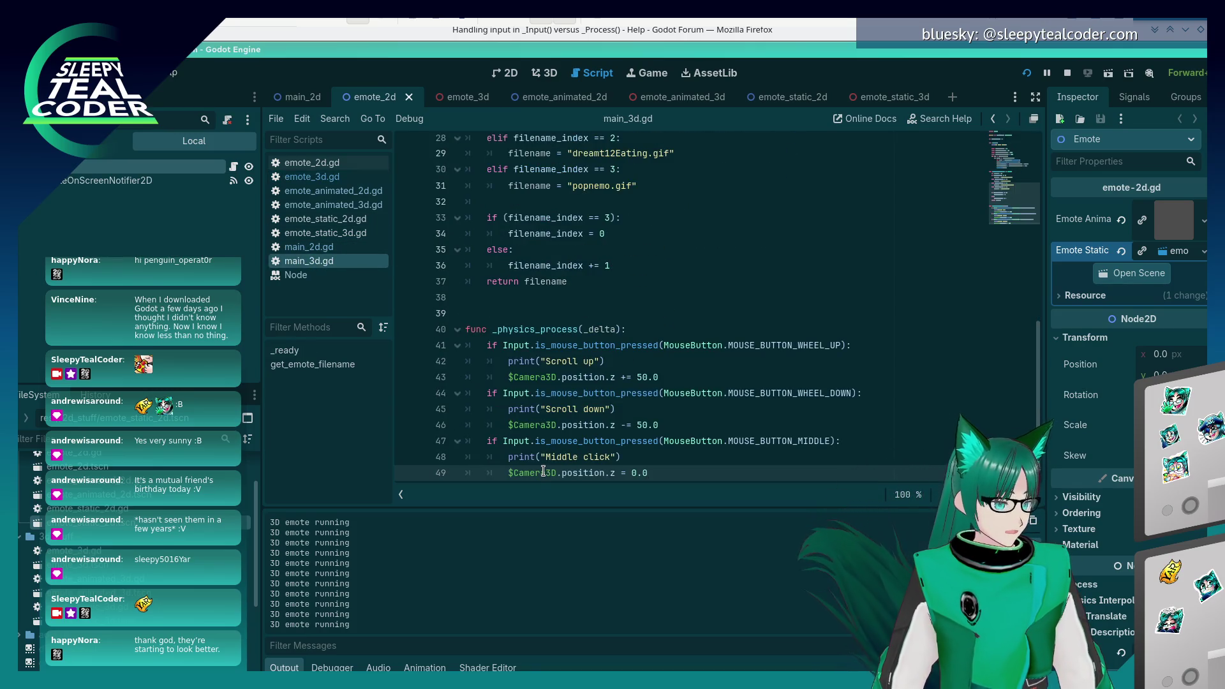
pyautogui.click(515, 304)
pyautogui.press('Delete')
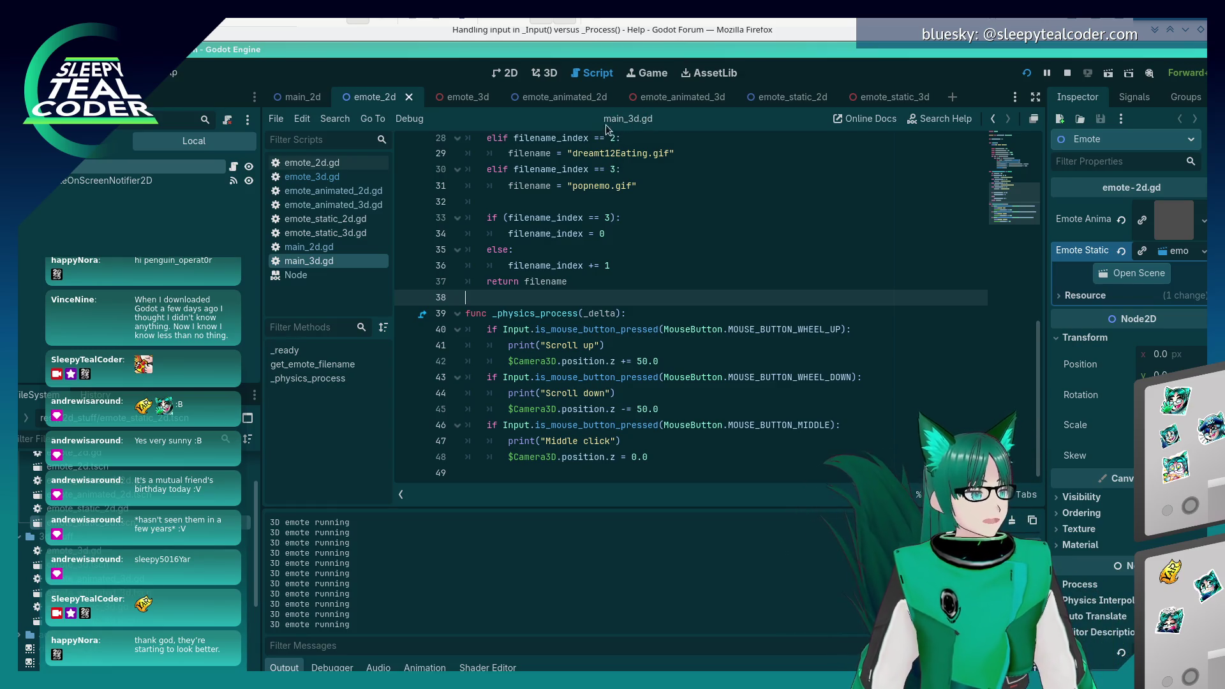
pyautogui.click(1027, 73)
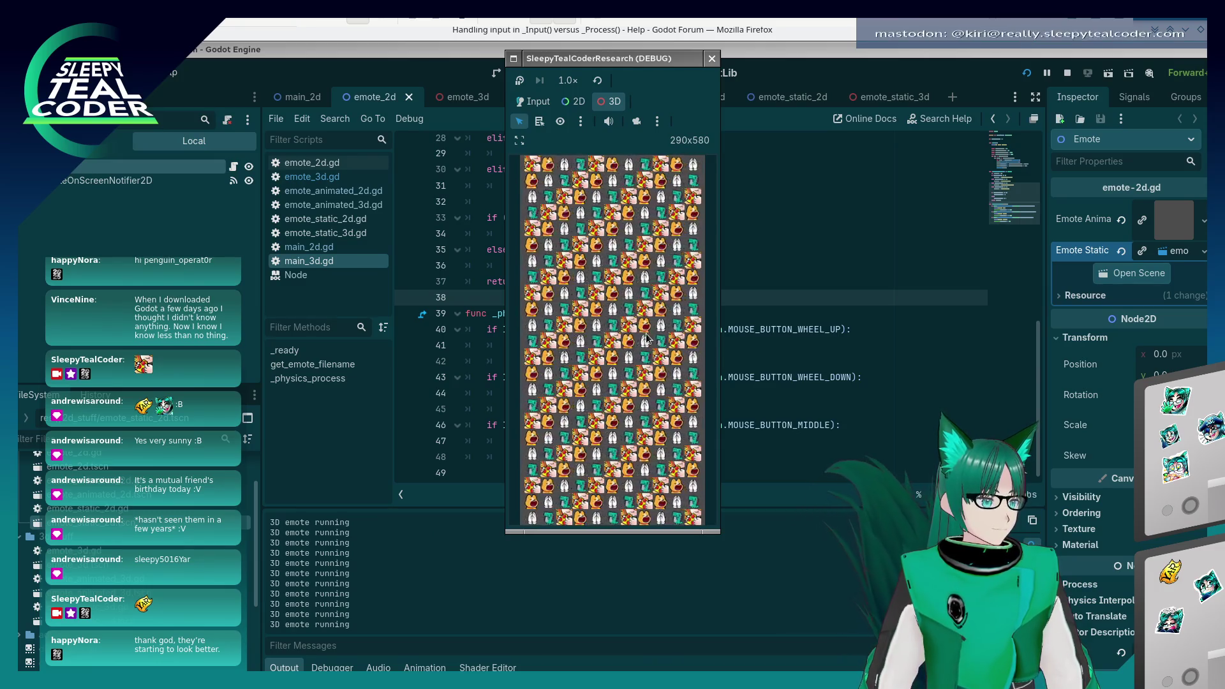
# - Pause the game on a line-40 breakpoint in main_3d.gd, clear it, and resume
pyautogui.click(479, 330)
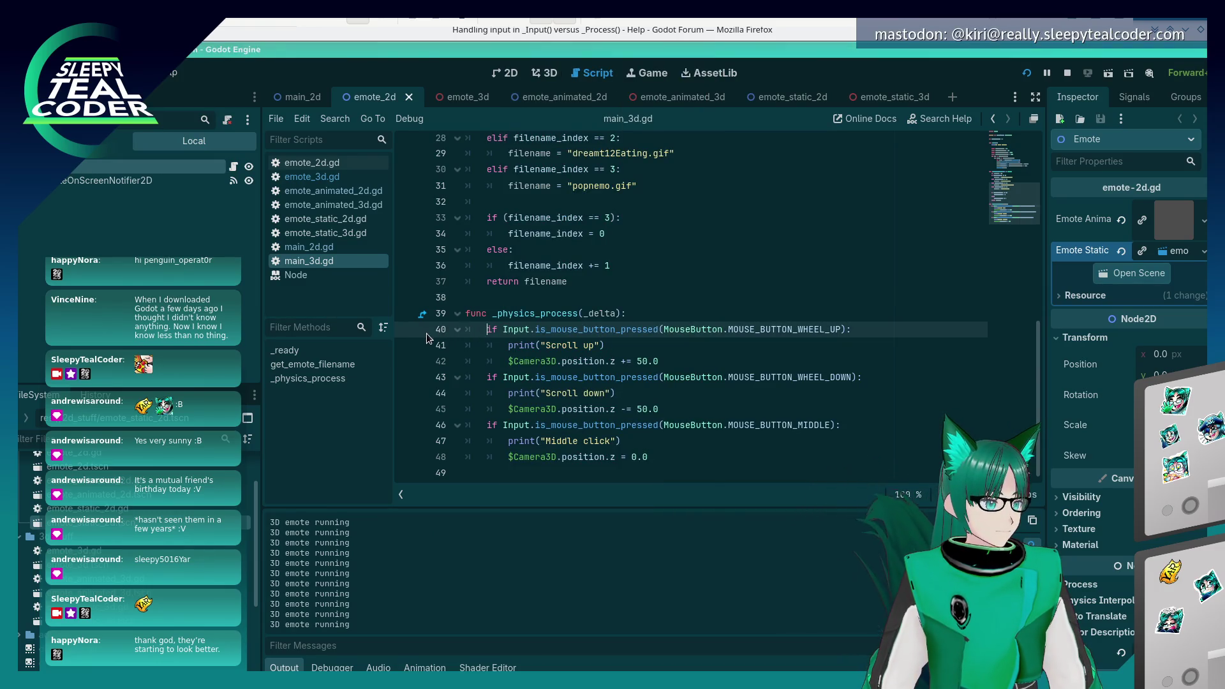
pyautogui.click(406, 329)
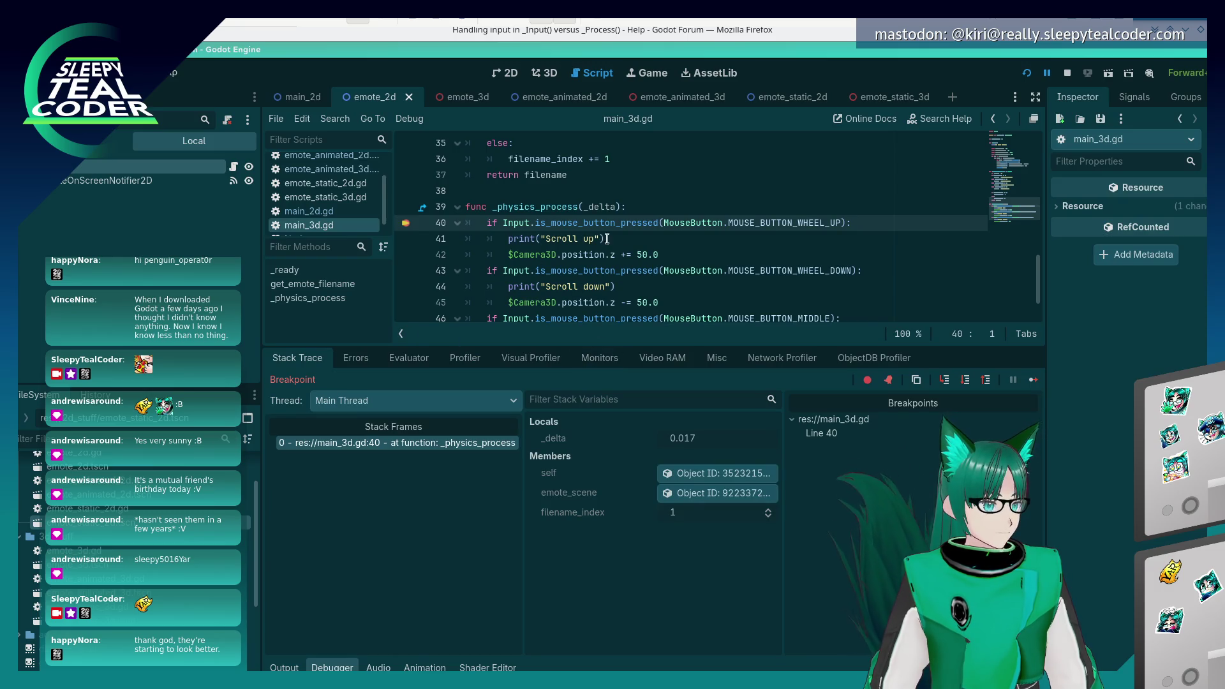
pyautogui.moveTo(618, 223)
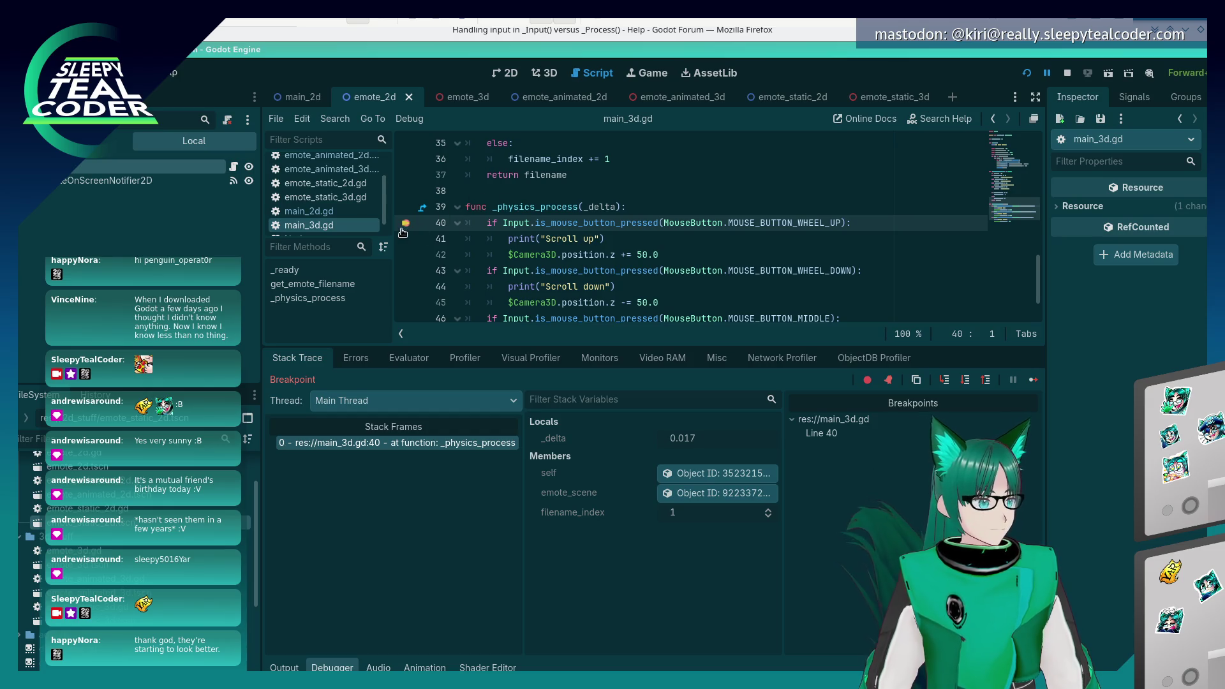
pyautogui.click(403, 224)
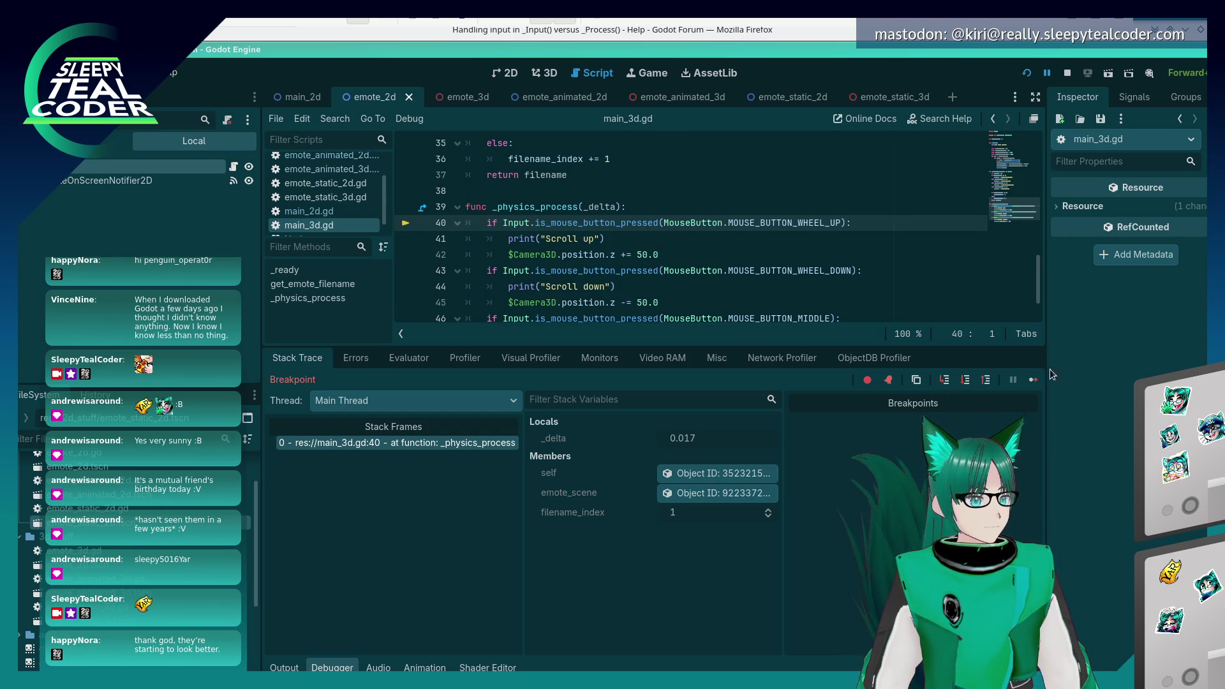
pyautogui.click(1032, 381)
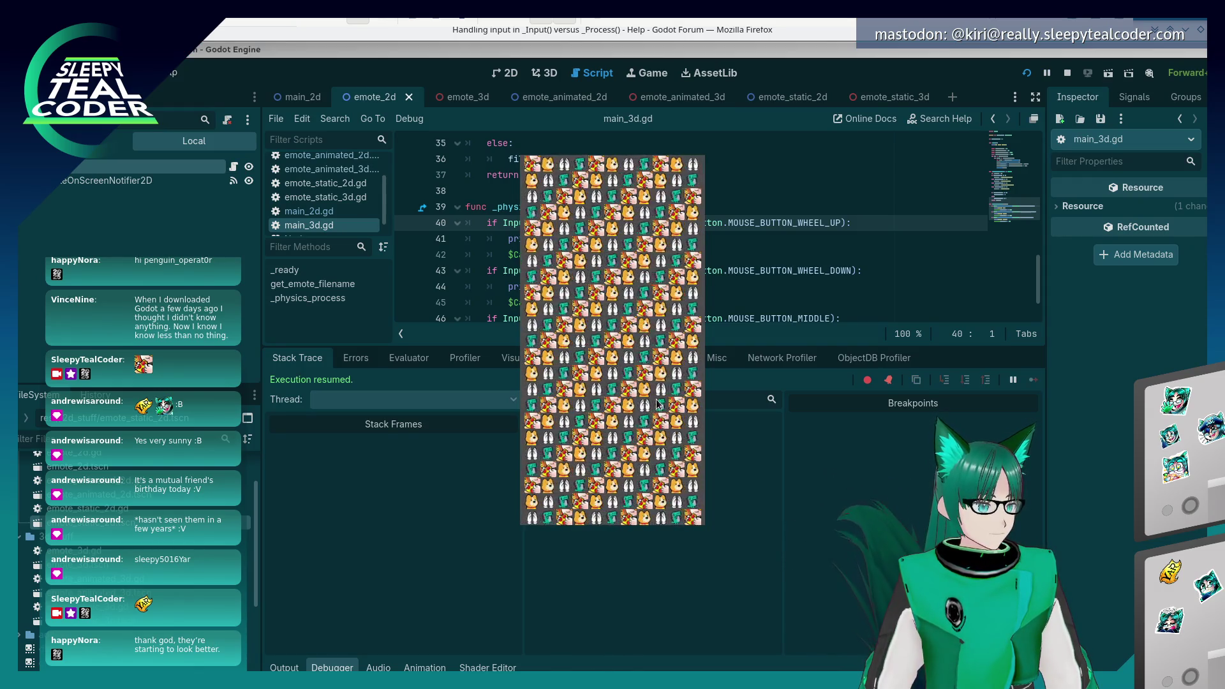
pyautogui.click(775, 223)
pyautogui.scroll(10, 775, 211)
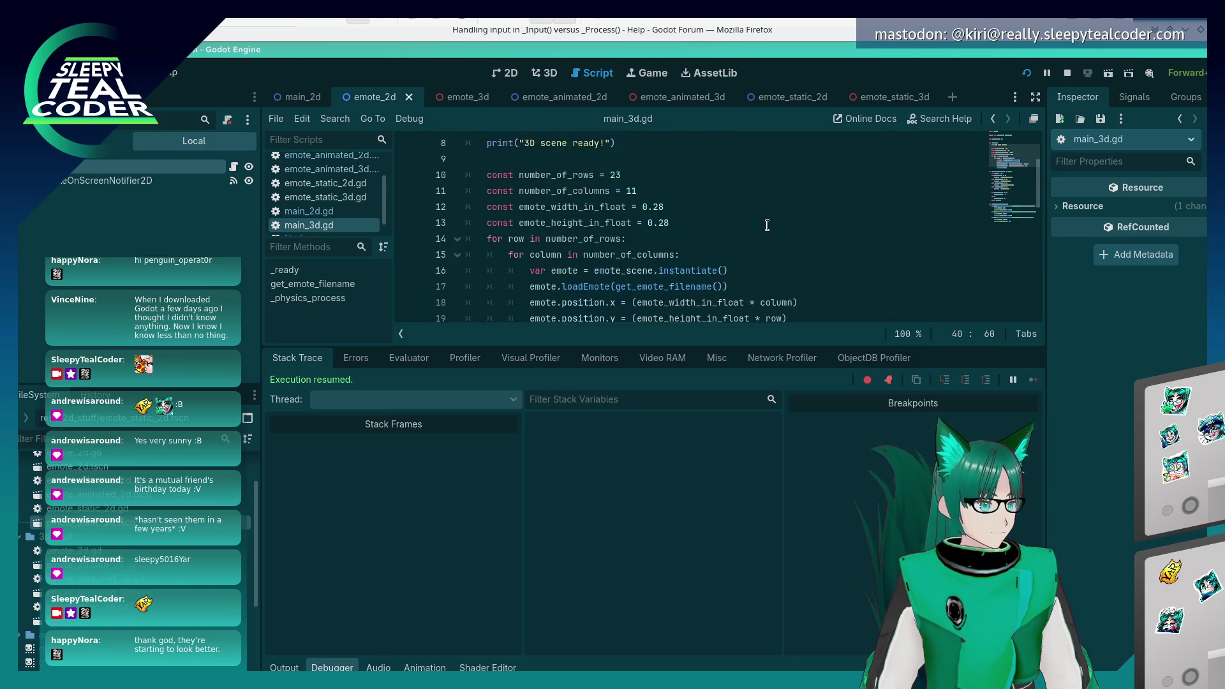
# - Add set_process_input(true) after the print in _ready, fixing the 'treue' typo, then save and rerun
pyautogui.scroll(1, 775, 211)
pyautogui.click(775, 207)
pyautogui.press('Return')
pyautogui.write('set_process_input(treue')
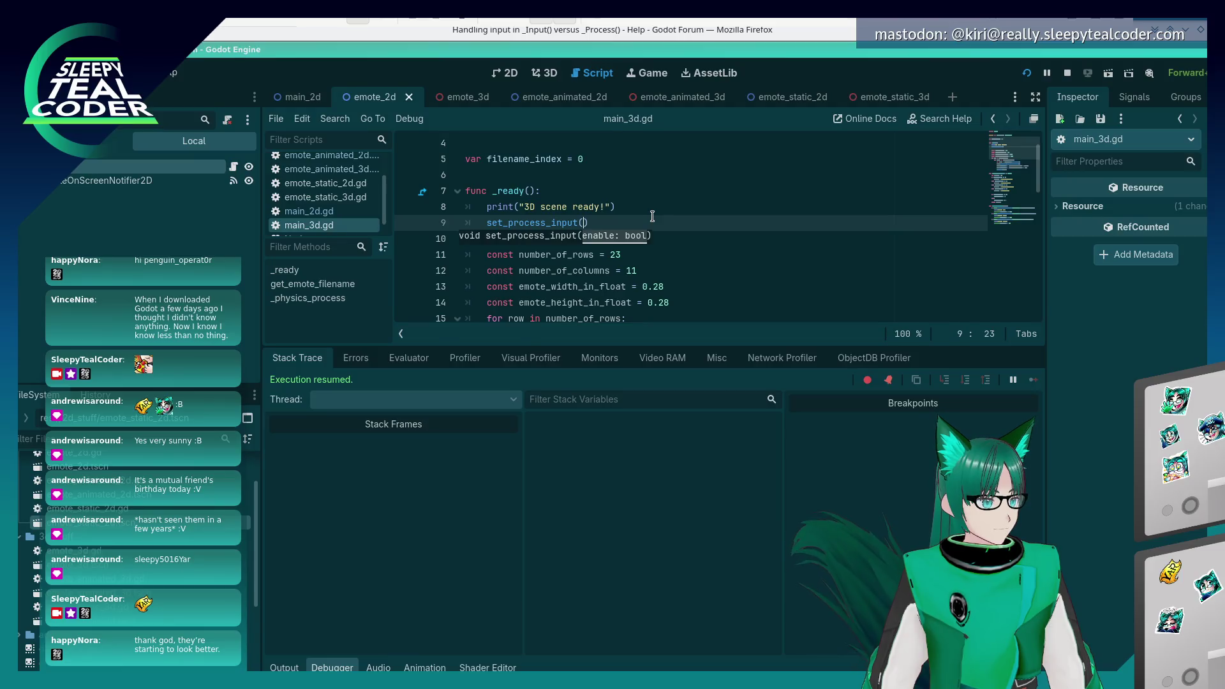
pyautogui.press('BackSpace')
pyautogui.press('BackSpace')
pyautogui.press('BackSpace')
pyautogui.write('u')
pyautogui.press('Return')
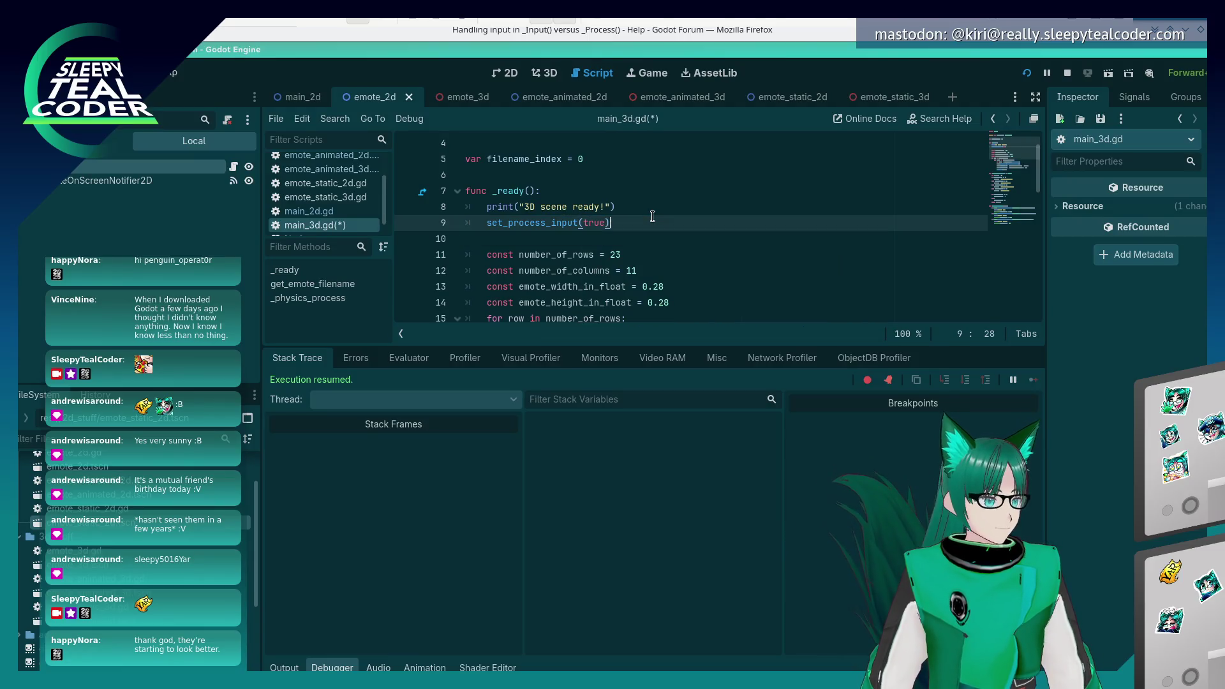
pyautogui.click(1019, 79)
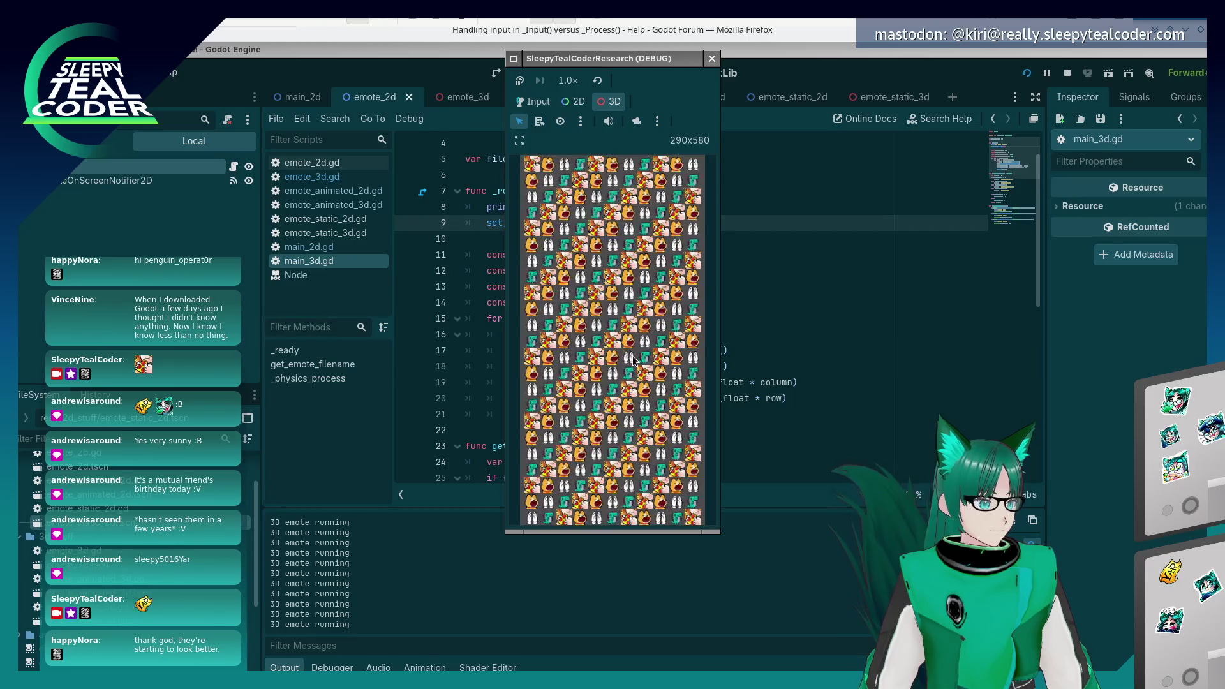
pyautogui.hotkey('alt', 'Tab')
pyautogui.scroll(-8, 541, 300)
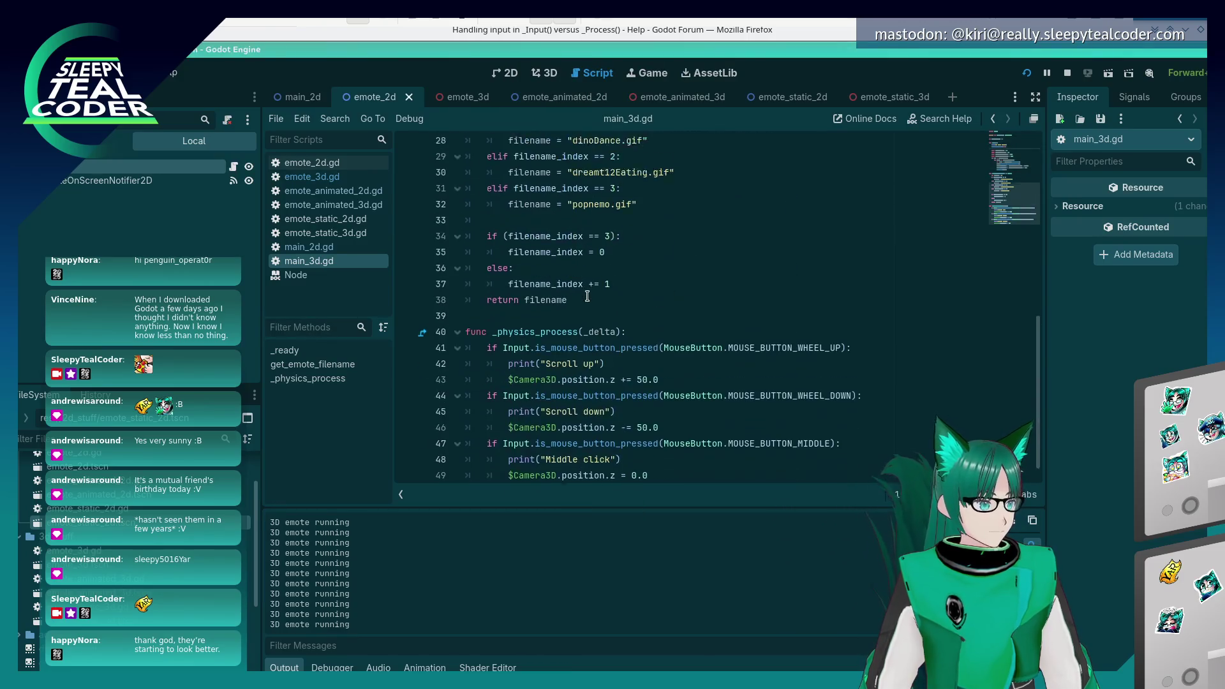
# - Add a new _input function on line 40 of main_3d.gd via autocomplete
pyautogui.click(541, 300)
pyautogui.press('Return')
pyautogui.press('Return')
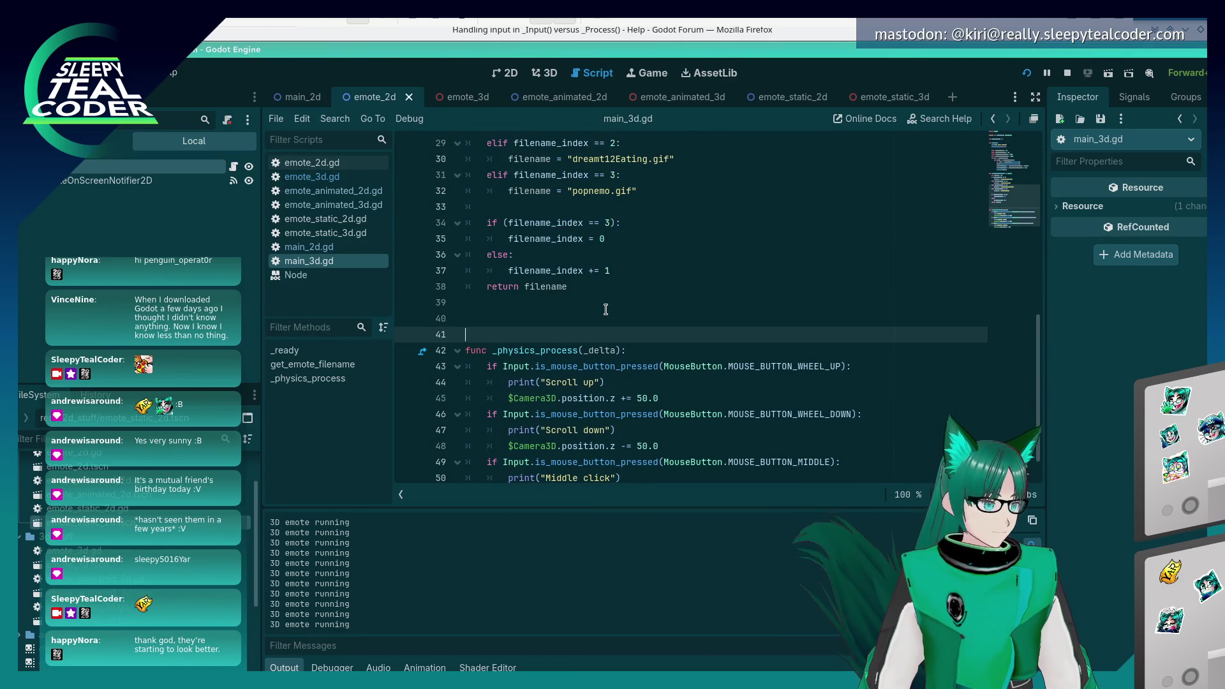
pyautogui.press('Up')
pyautogui.write('func _inpu')
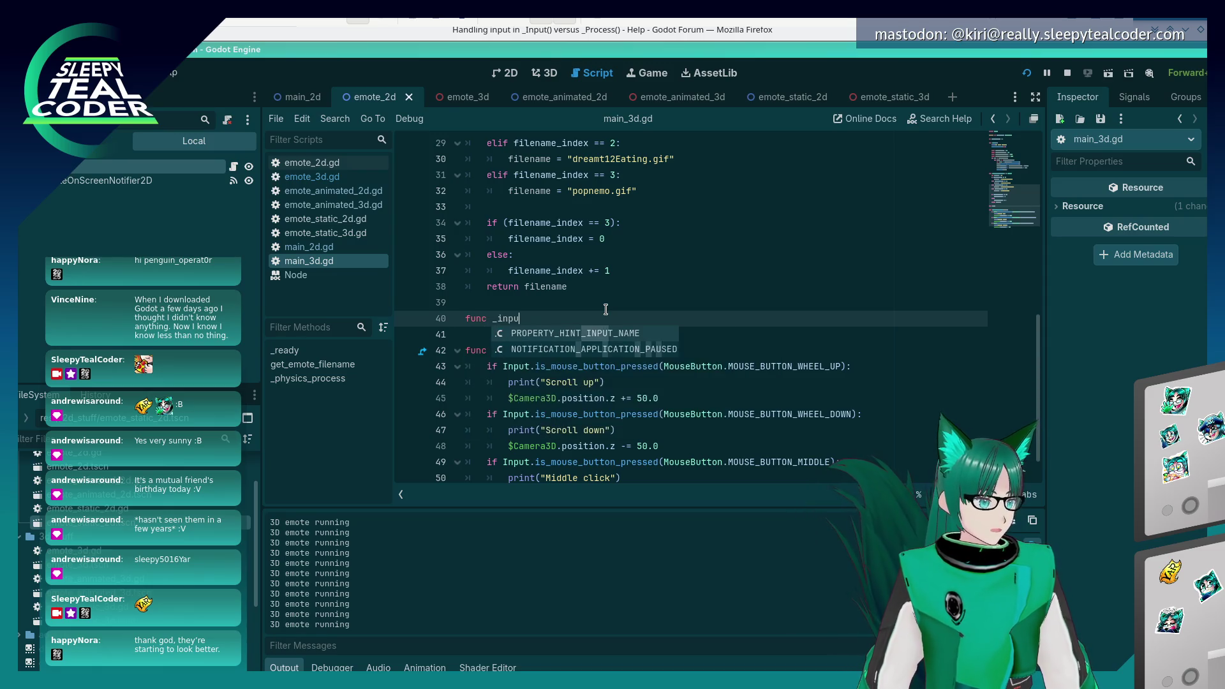
pyautogui.press('BackSpace')
pyautogui.press('Return')
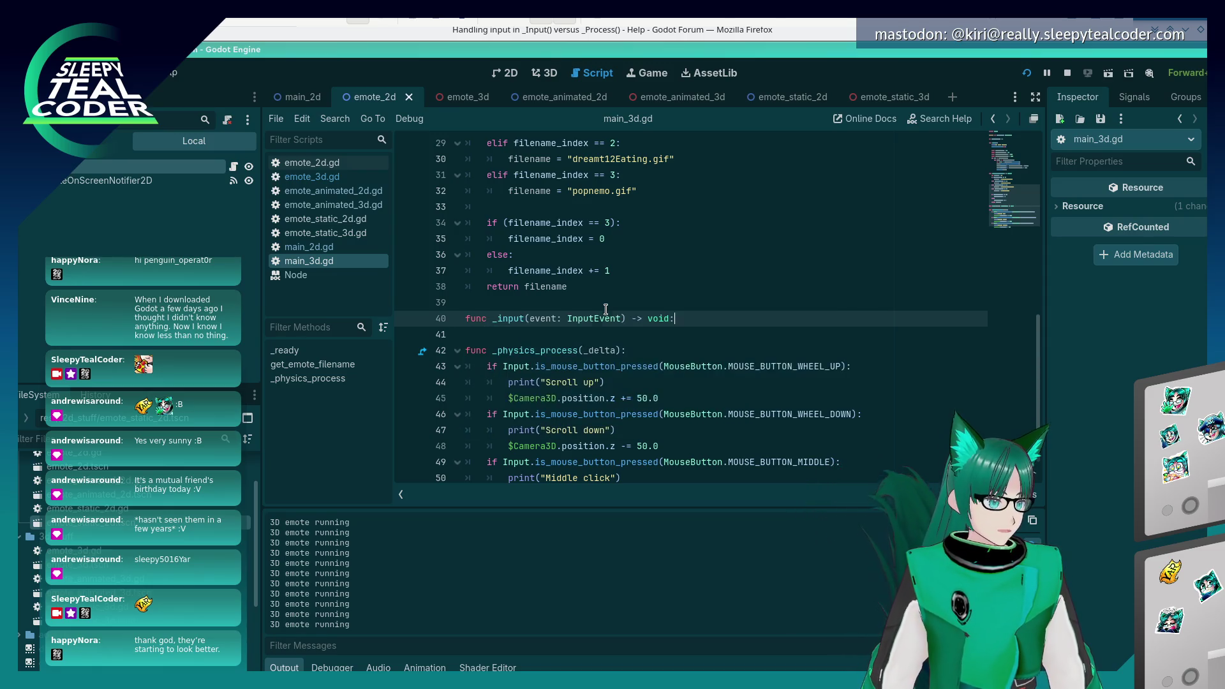
pyautogui.press('Return')
# - Make _input print(event.as_text()) and set a breakpoint on line 41
pyautogui.write('pr')
pyautogui.press('BackSpace')
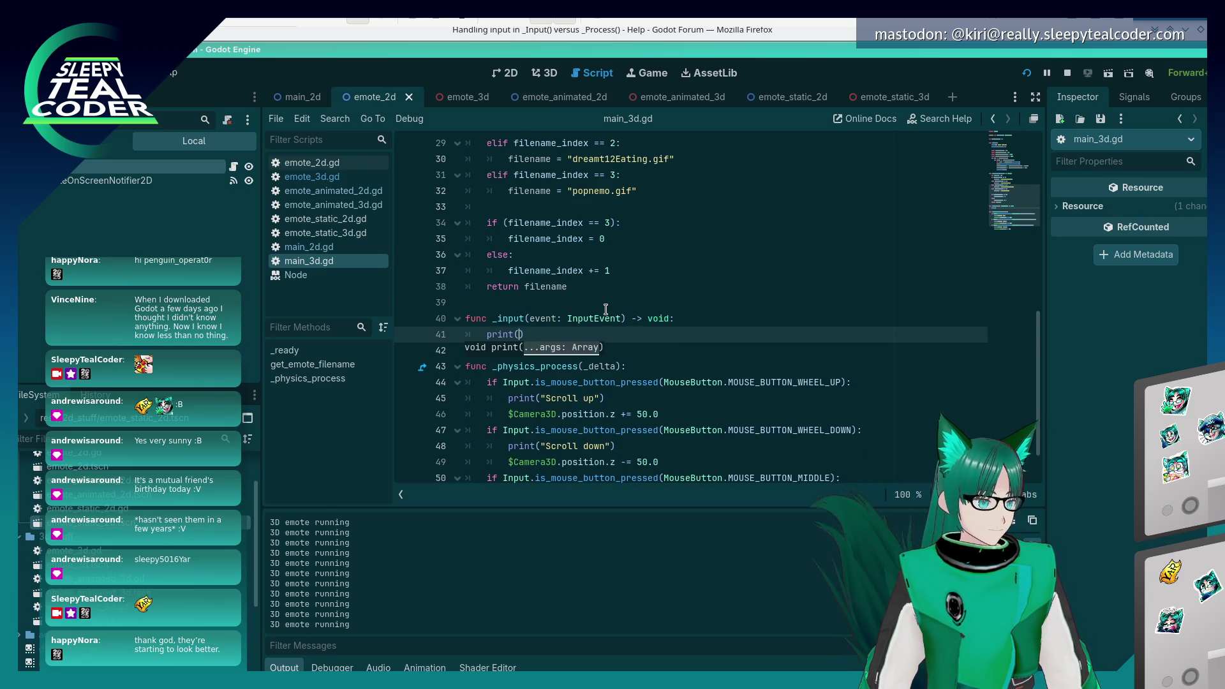
pyautogui.write('vent.to')
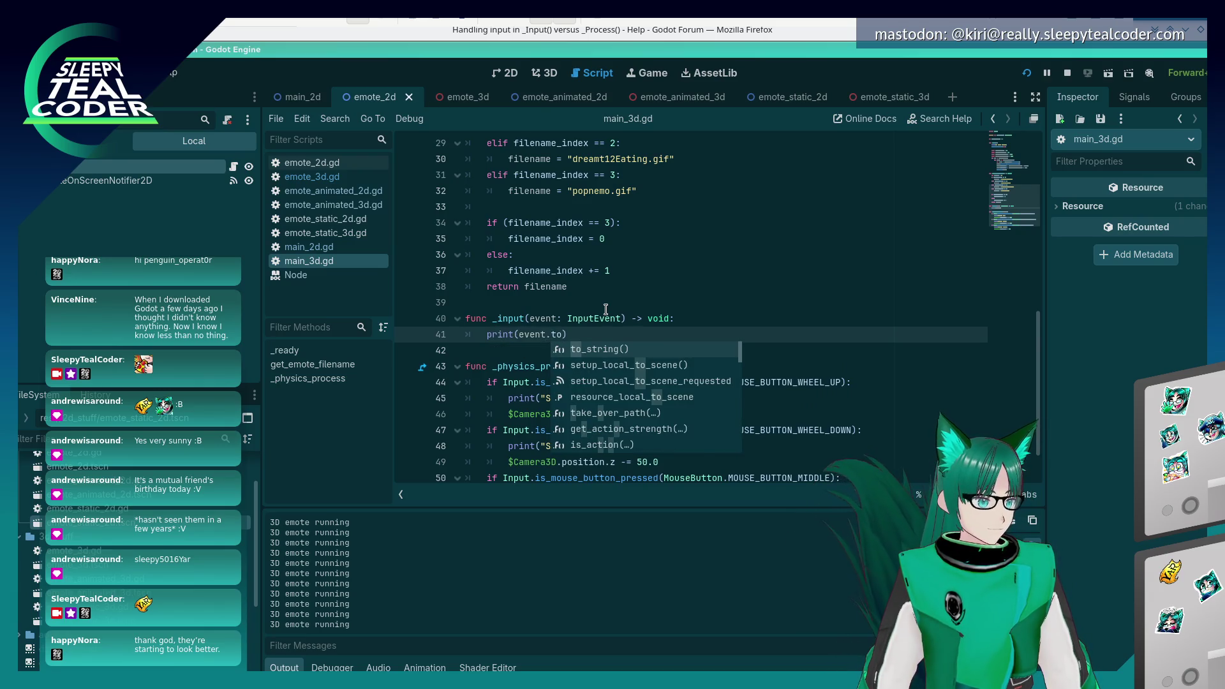
pyautogui.press('Return')
pyautogui.press('BackSpace')
pyautogui.press('BackSpace')
pyautogui.press('BackSpace')
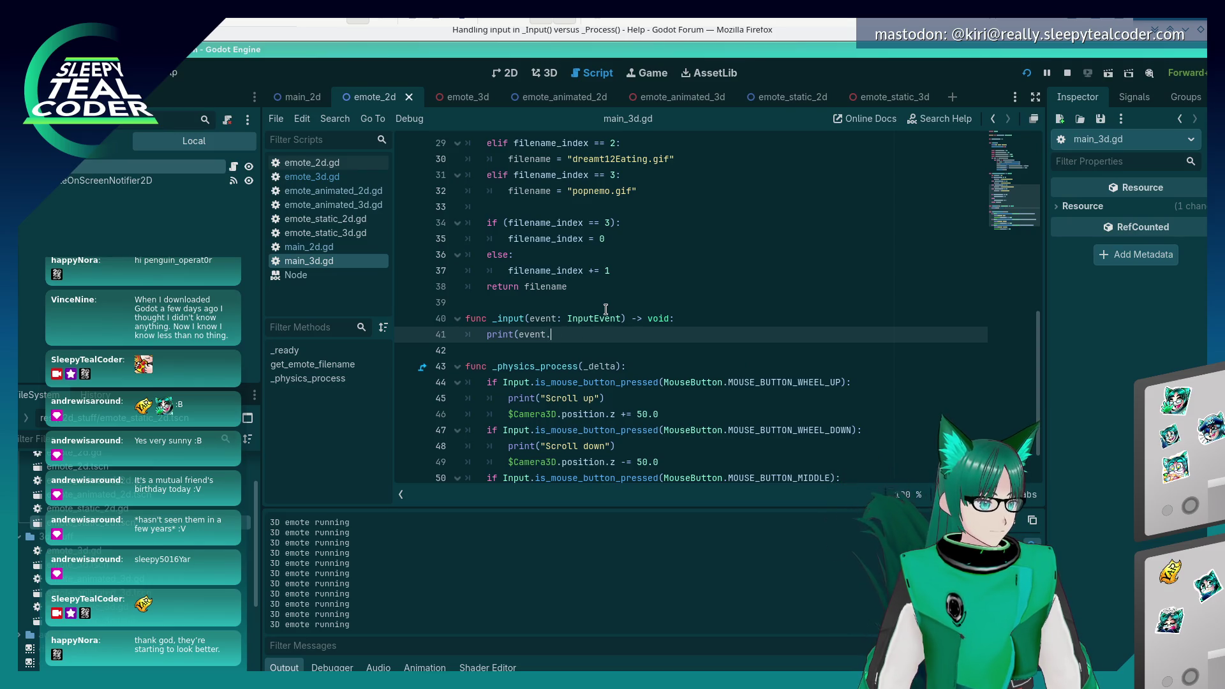
pyautogui.write('as')
pyautogui.press('Return')
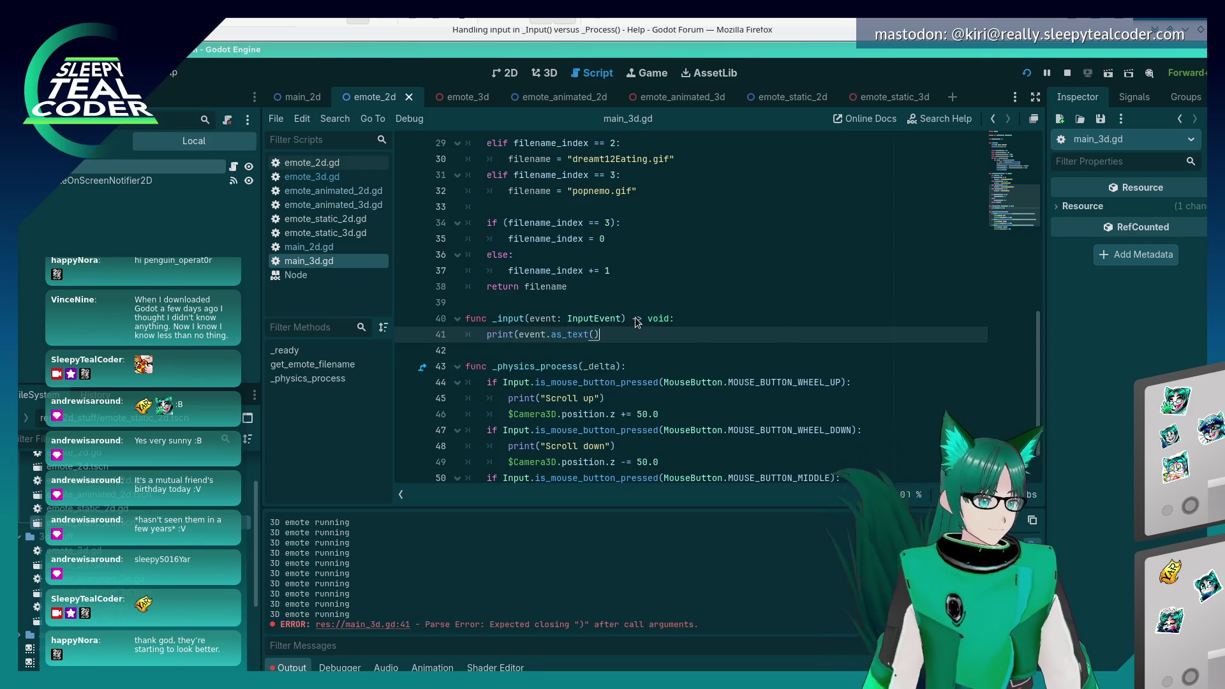
pyautogui.write(')')
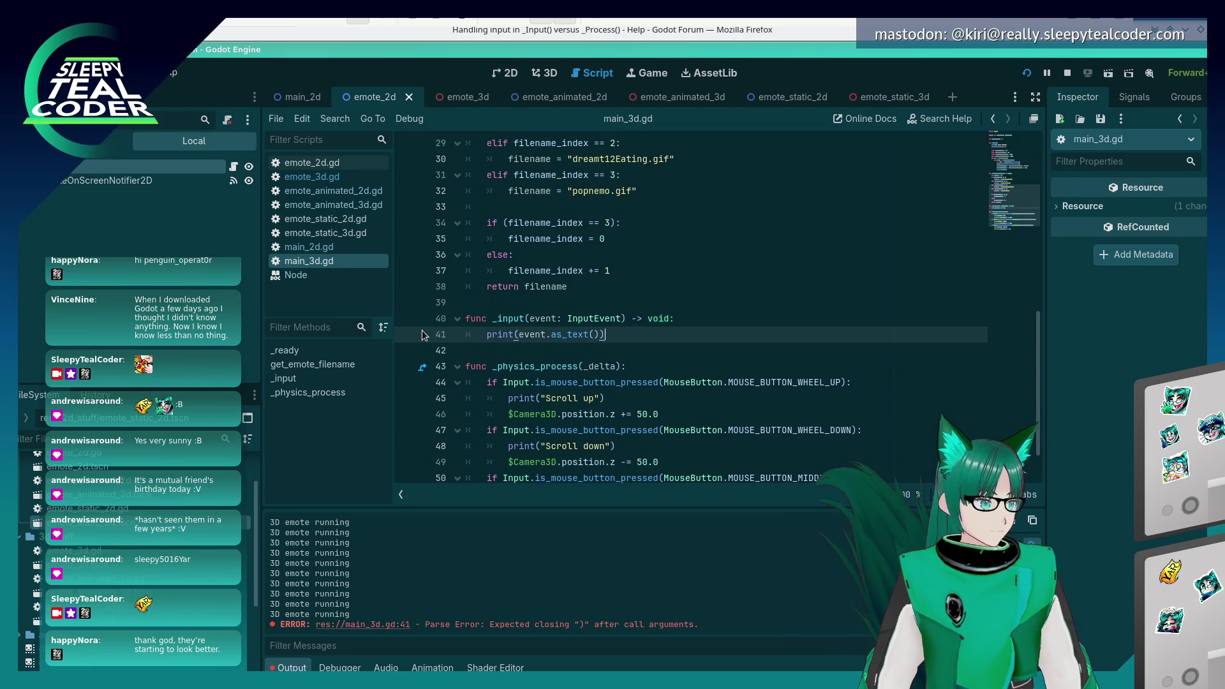
pyautogui.click(407, 335)
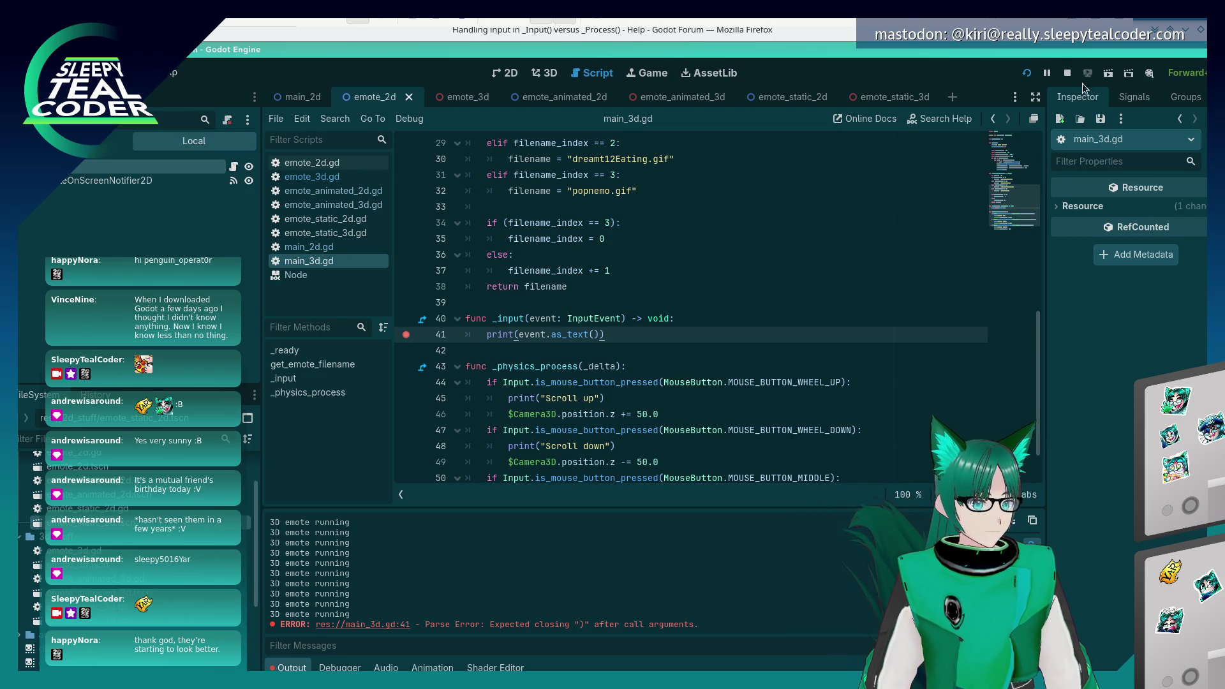
# - Run the game, hit the line-41 breakpoint, remove it, and stop the game
pyautogui.click(1026, 74)
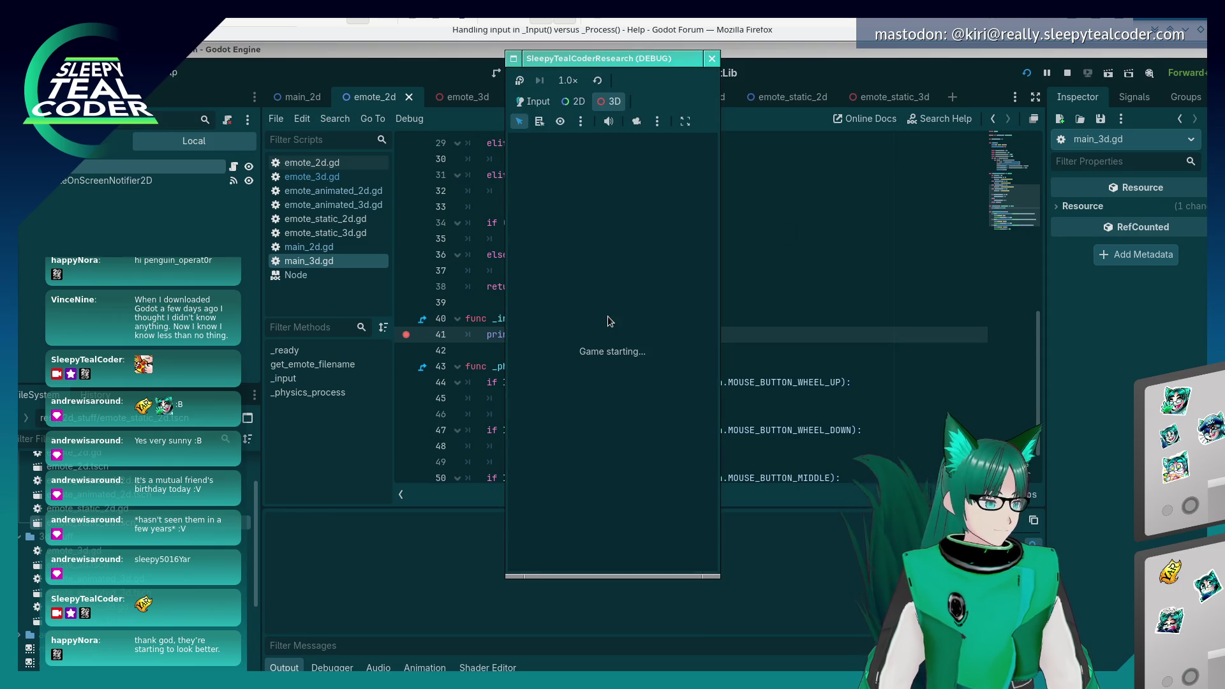
pyautogui.click(636, 308)
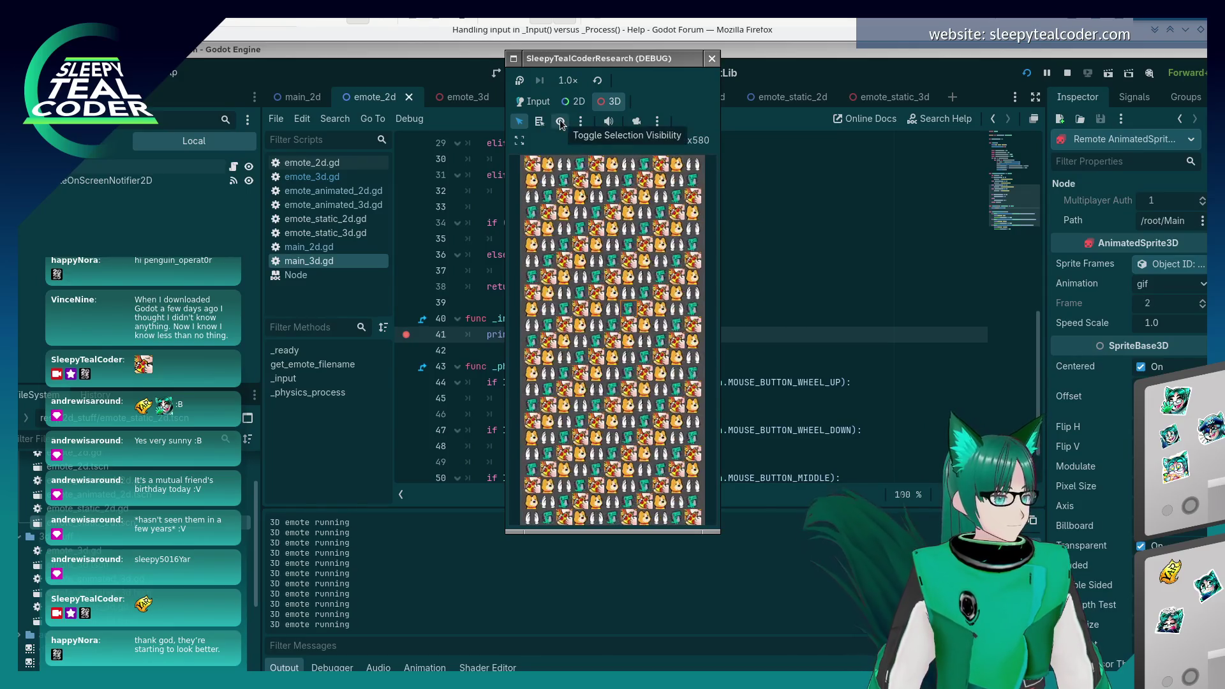
pyautogui.click(532, 100)
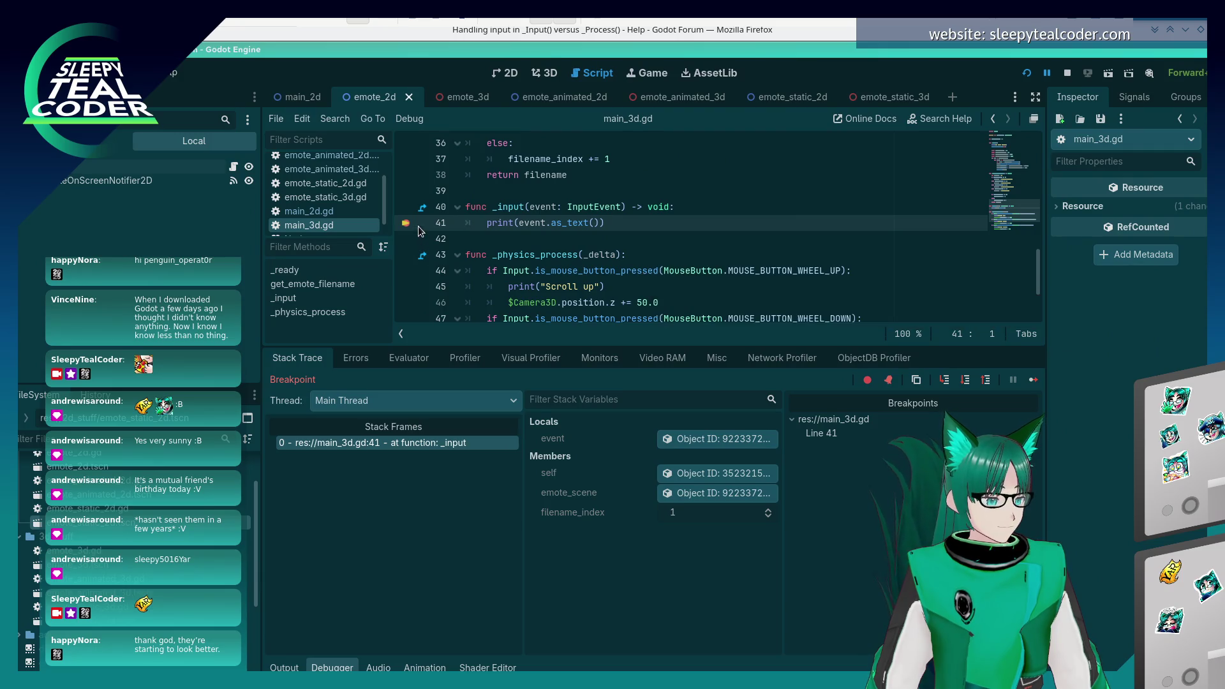
pyautogui.click(409, 223)
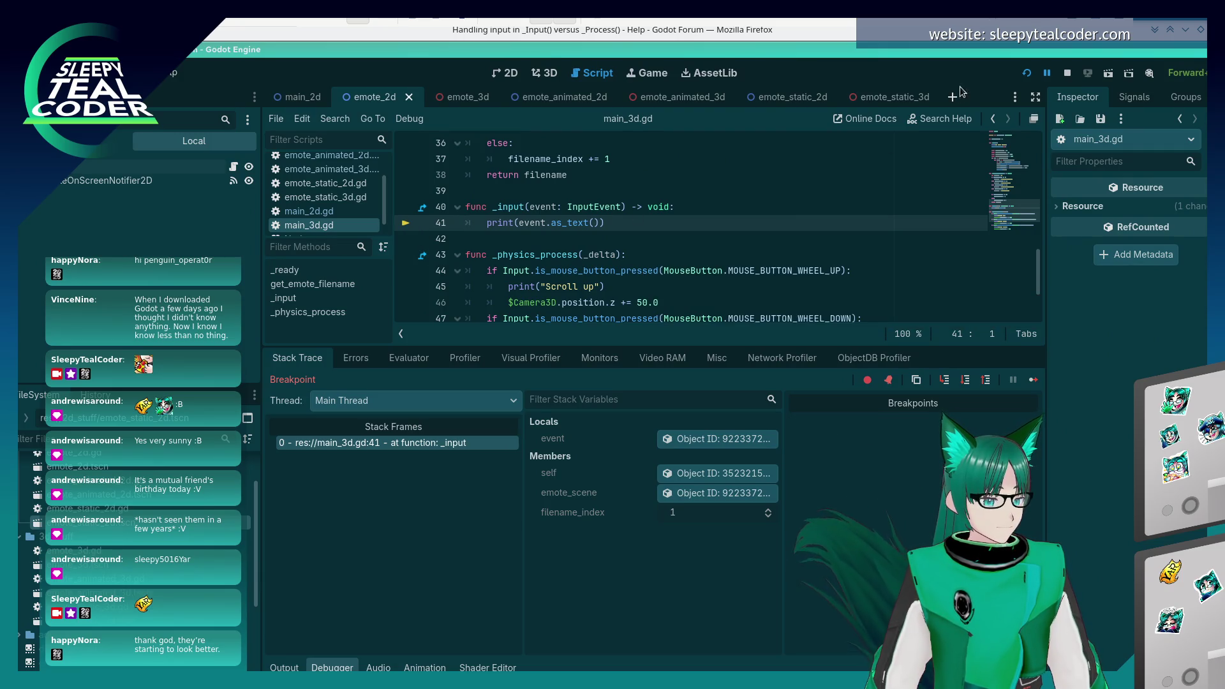
pyautogui.click(1066, 73)
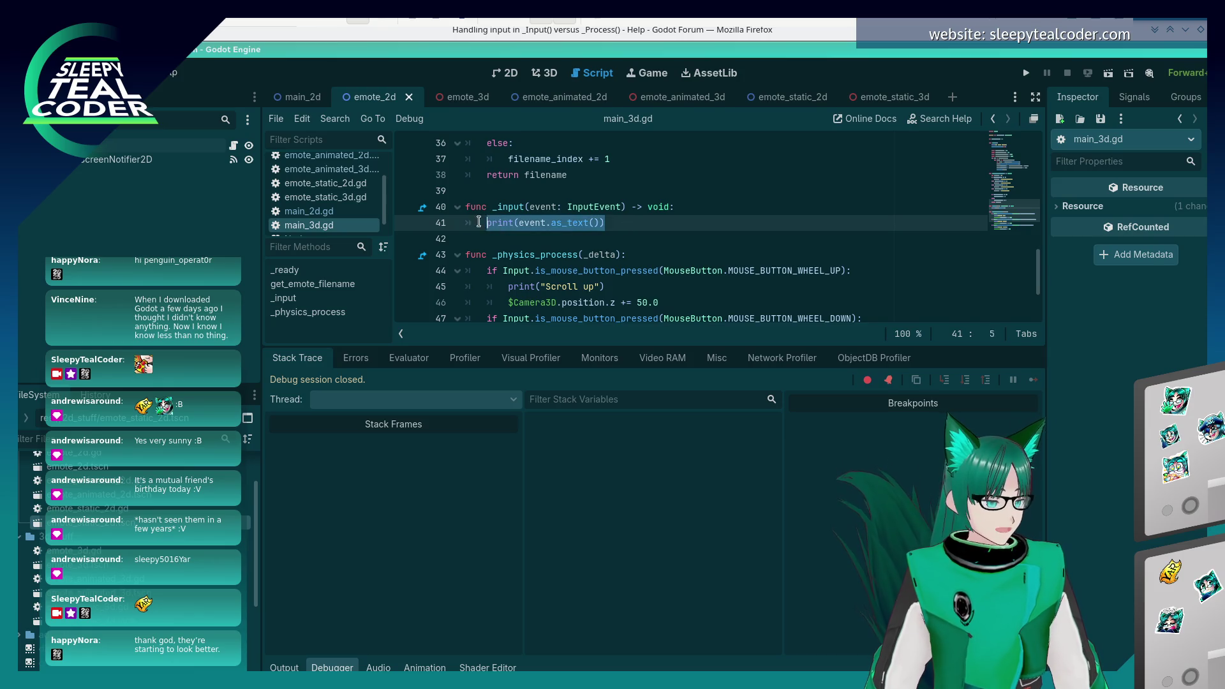
# - Delete the _input function from main_3d.gd and run the project with F5
pyautogui.moveTo(478, 221); pyautogui.dragTo(470, 214)
pyautogui.hotkey('ctrl', 'c')
pyautogui.press('BackSpace')
pyautogui.press('BackSpace')
pyautogui.press('BackSpace')
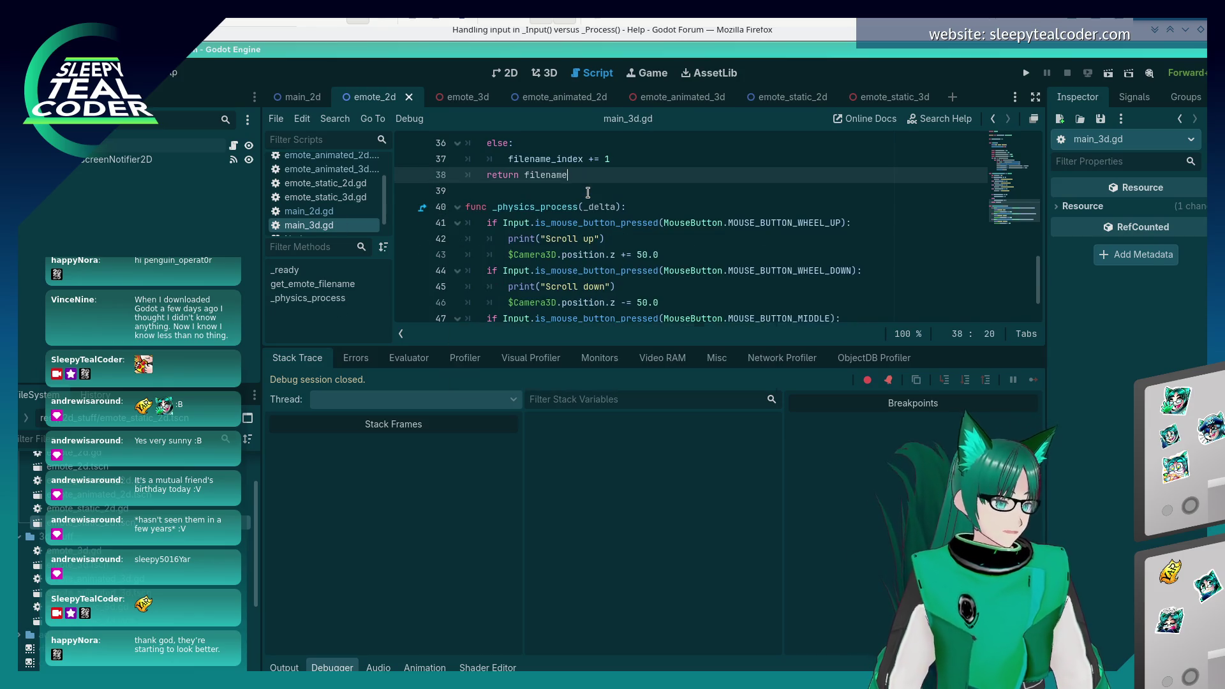
pyautogui.press('F5')
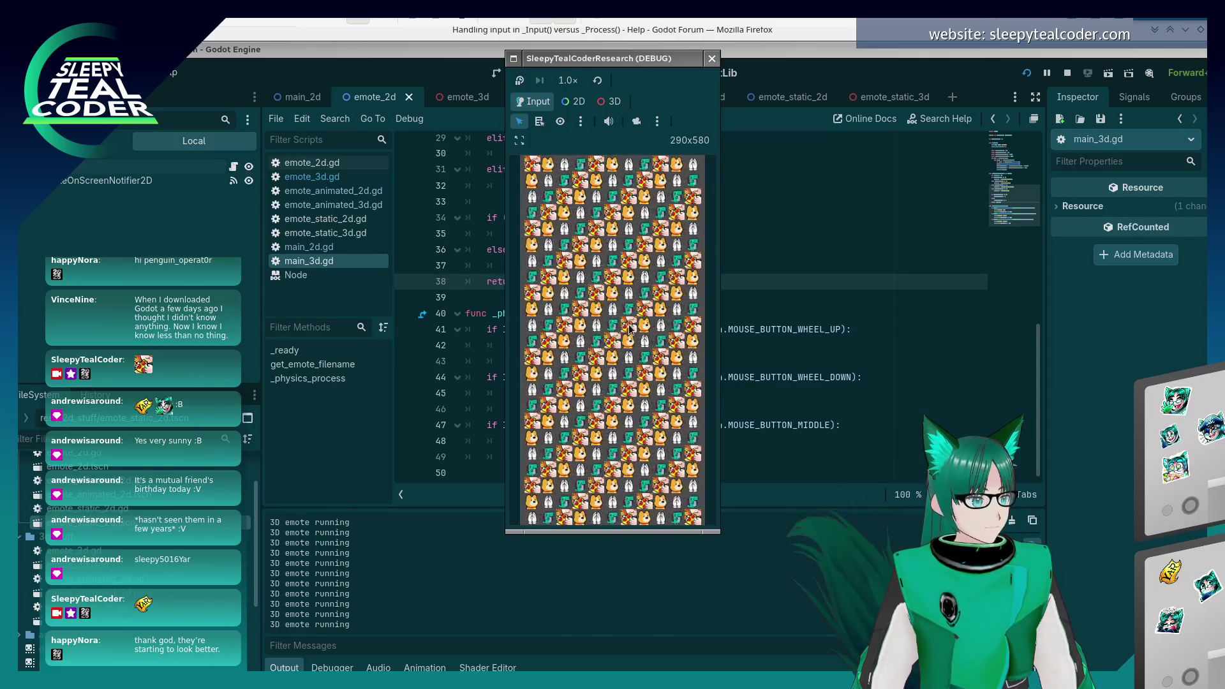
# - Stop the game, restore the deleted _input function, and run the project again
pyautogui.press('F8')
pyautogui.click(465, 313)
pyautogui.hotkey('ctrl', 'v')
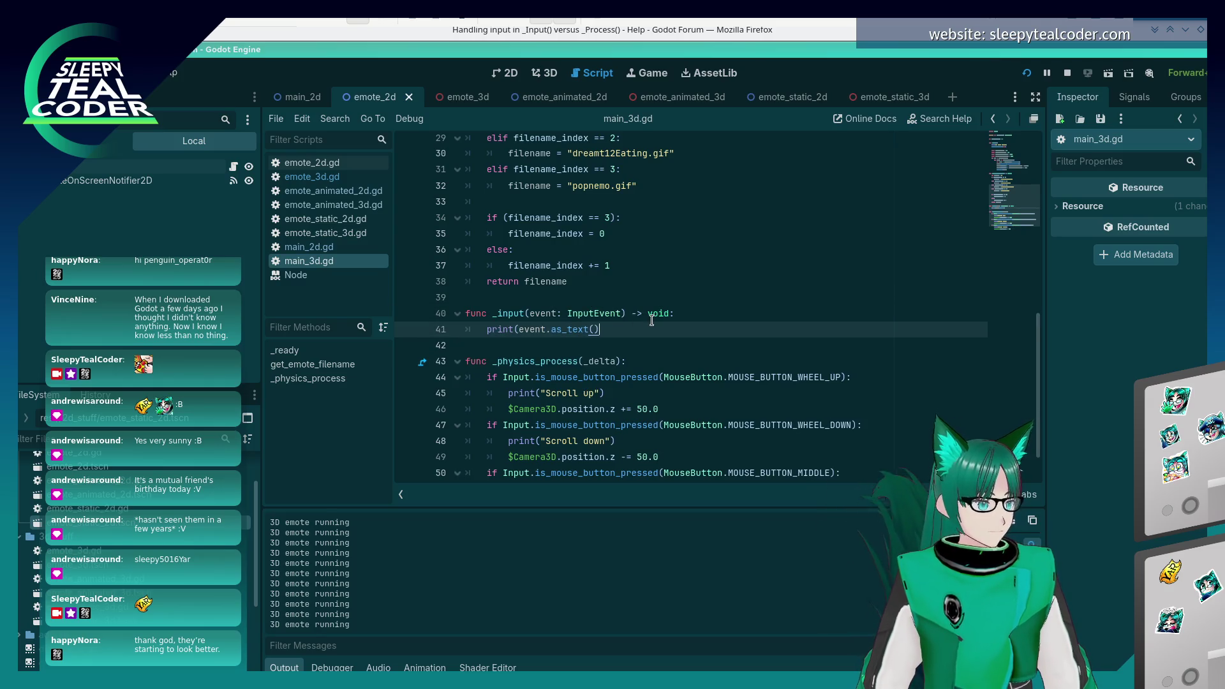
pyautogui.press('F5')
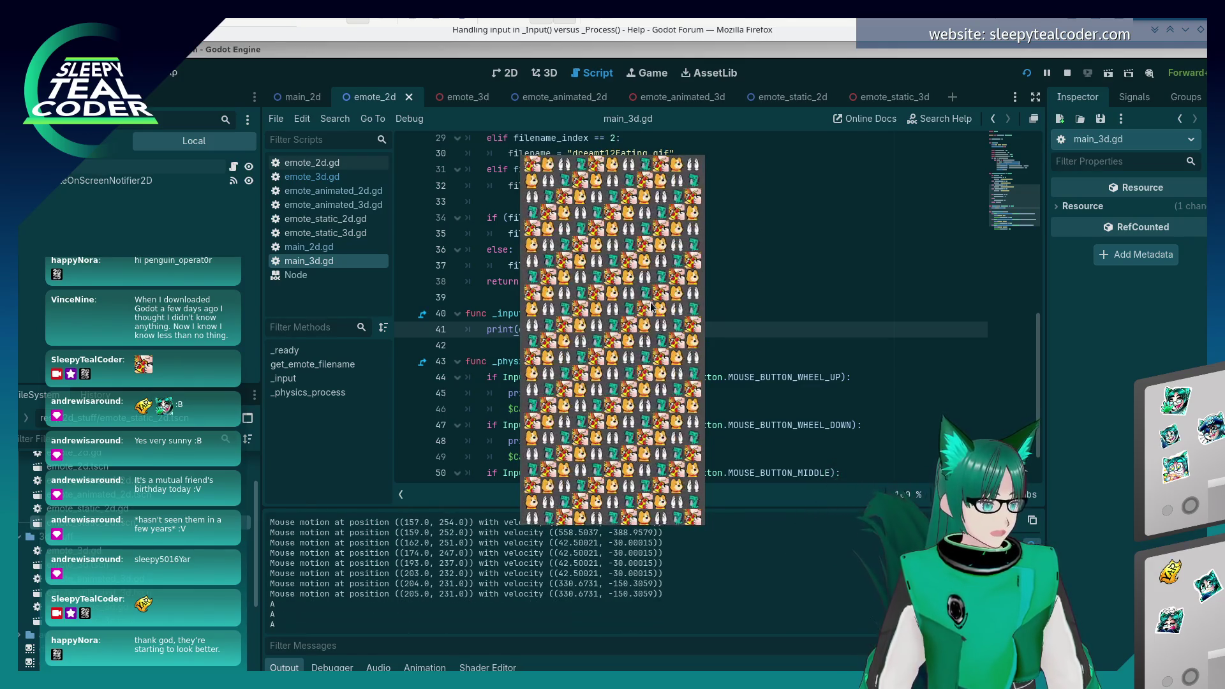
# - Press a, s, d and middle-click in the game to log input events
pyautogui.press('a')
pyautogui.press('s')
pyautogui.press('d')
pyautogui.press('a')
pyautogui.press('s')
pyautogui.press('a')
pyautogui.press('s')
pyautogui.press('d')
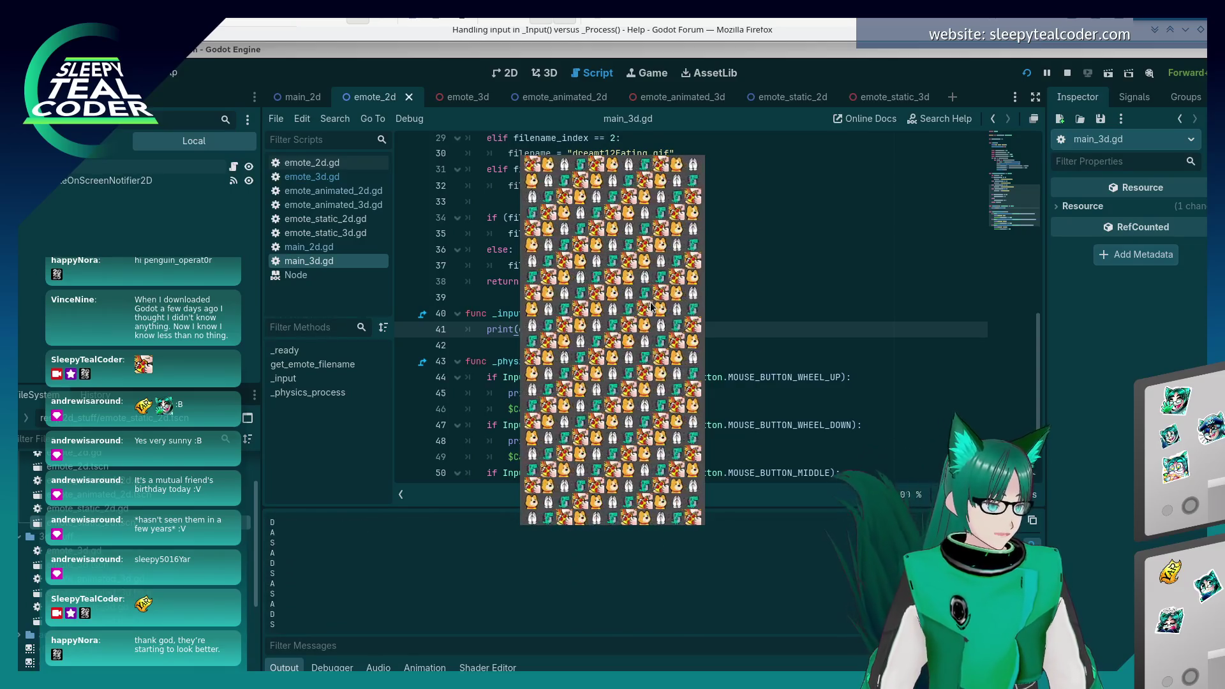
pyautogui.middleClick(650, 307)
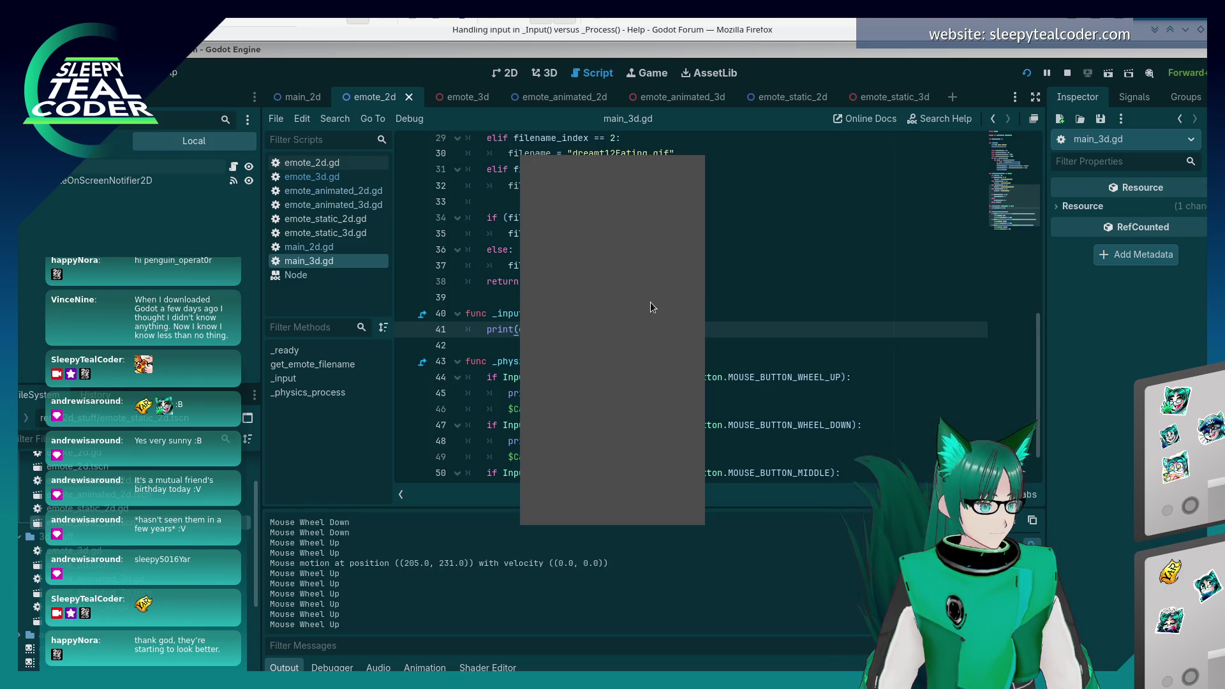
pyautogui.click(715, 314)
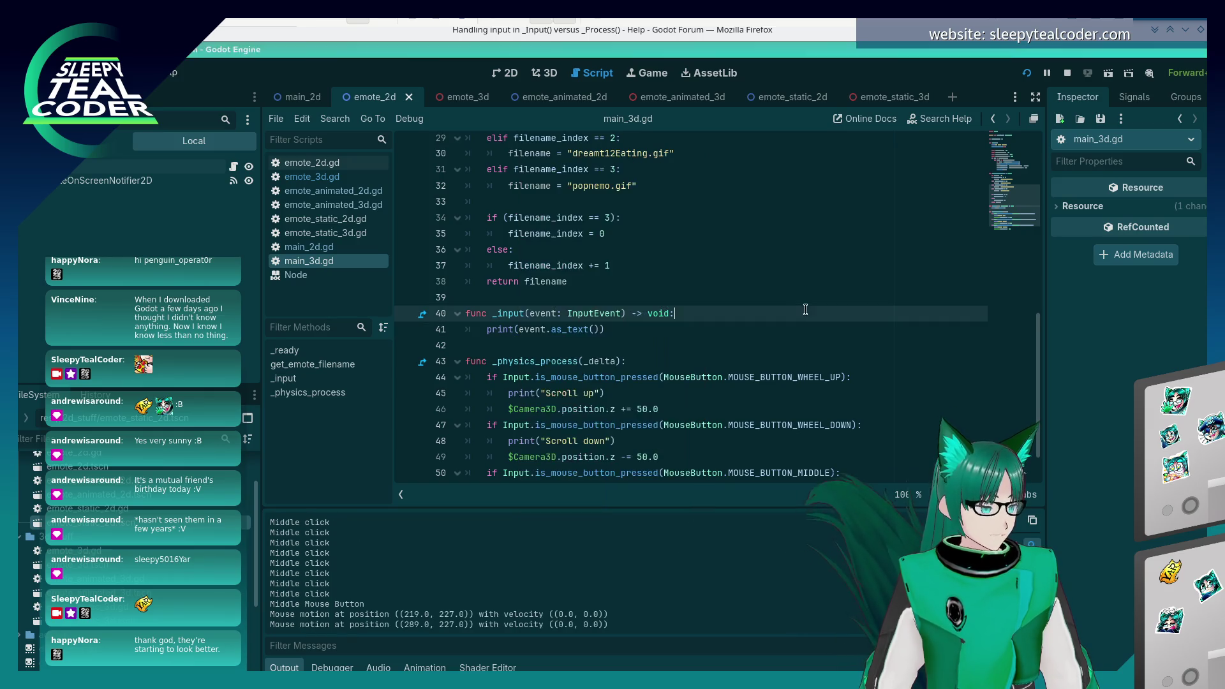
# - Middle-click in the running game to trigger the middle-click breakpoint
pyautogui.scroll(-1, 640, 350)
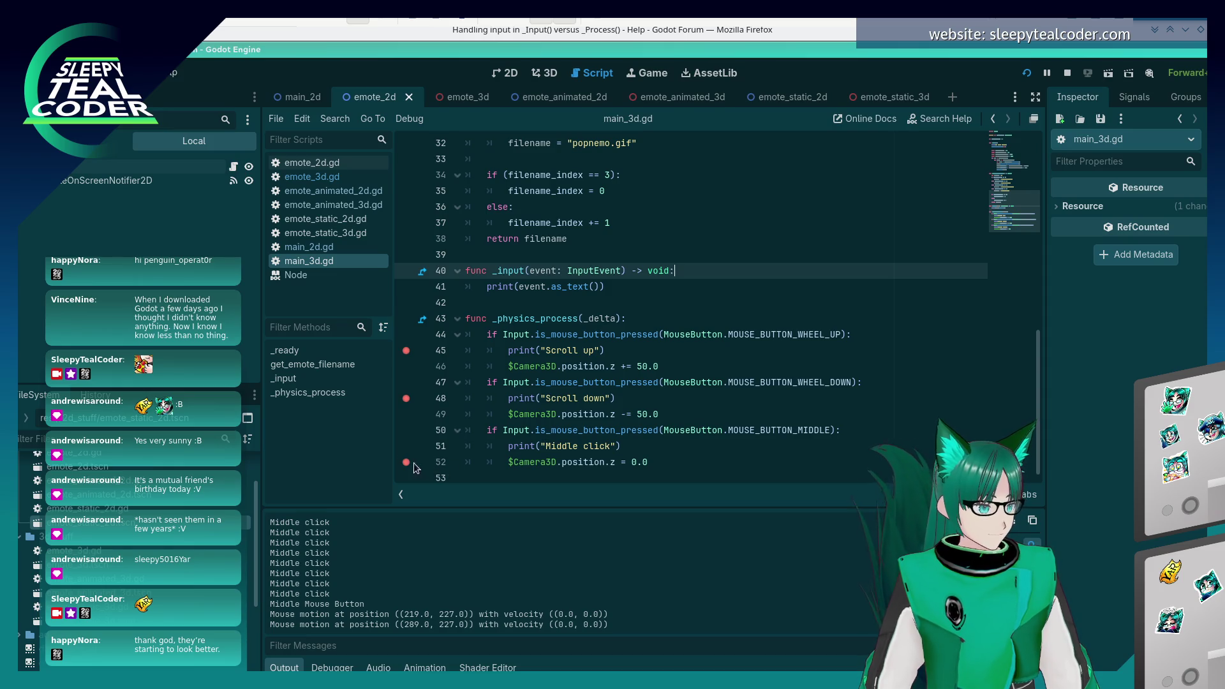
pyautogui.hotkey('alt', 'Tab')
pyautogui.hotkey('alt', 'Tab')
pyautogui.hotkey('alt', 'Tab')
pyautogui.hotkey('alt', 'Tab')
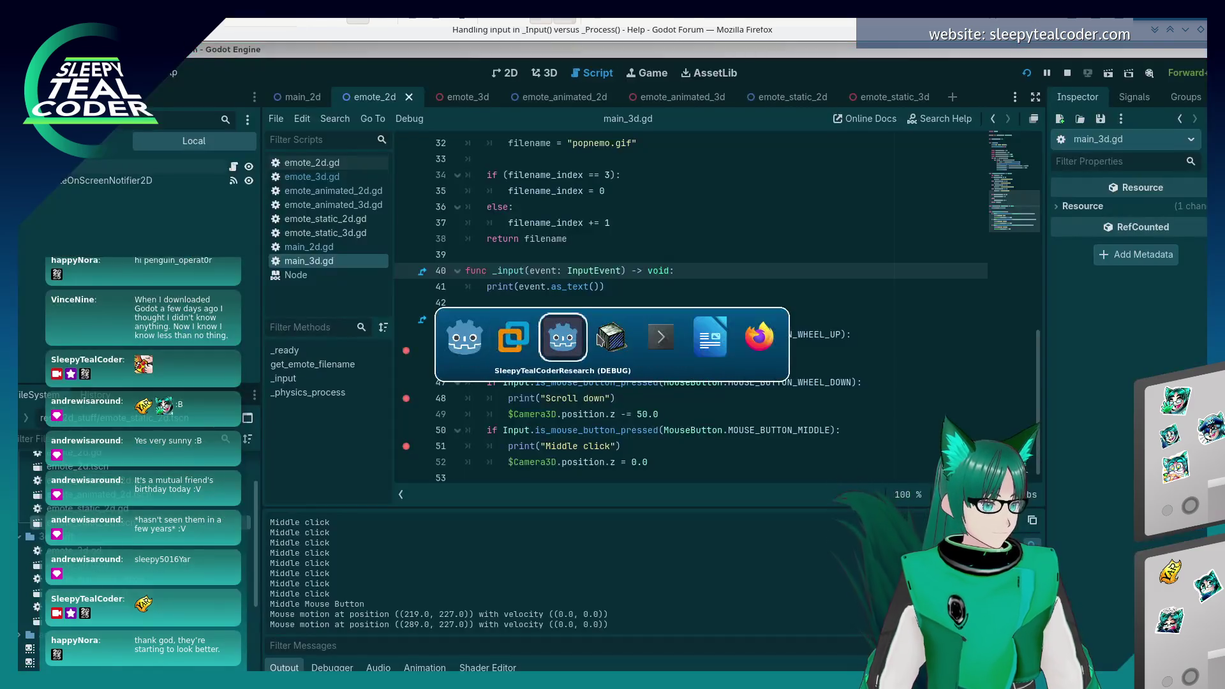
pyautogui.middleClick(596, 333)
# - Delete the _input function from main_3d.gd and restart the game
pyautogui.scroll(3, 467, 250)
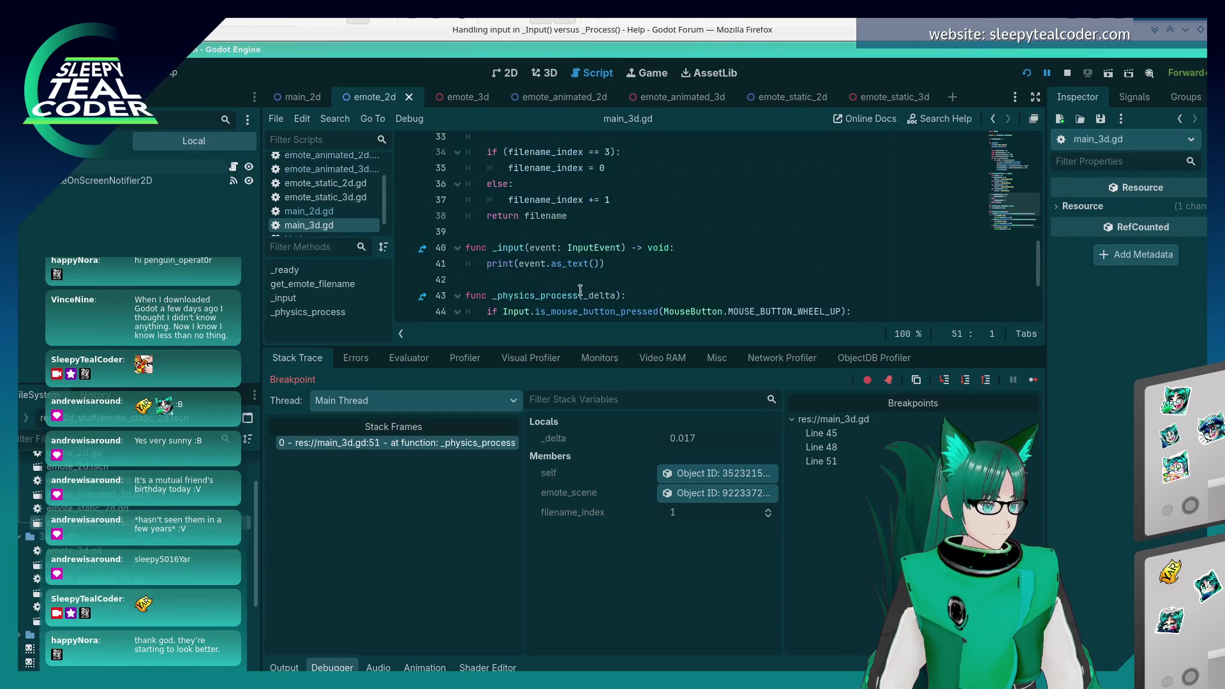
pyautogui.moveTo(632, 257); pyautogui.dragTo(638, 231)
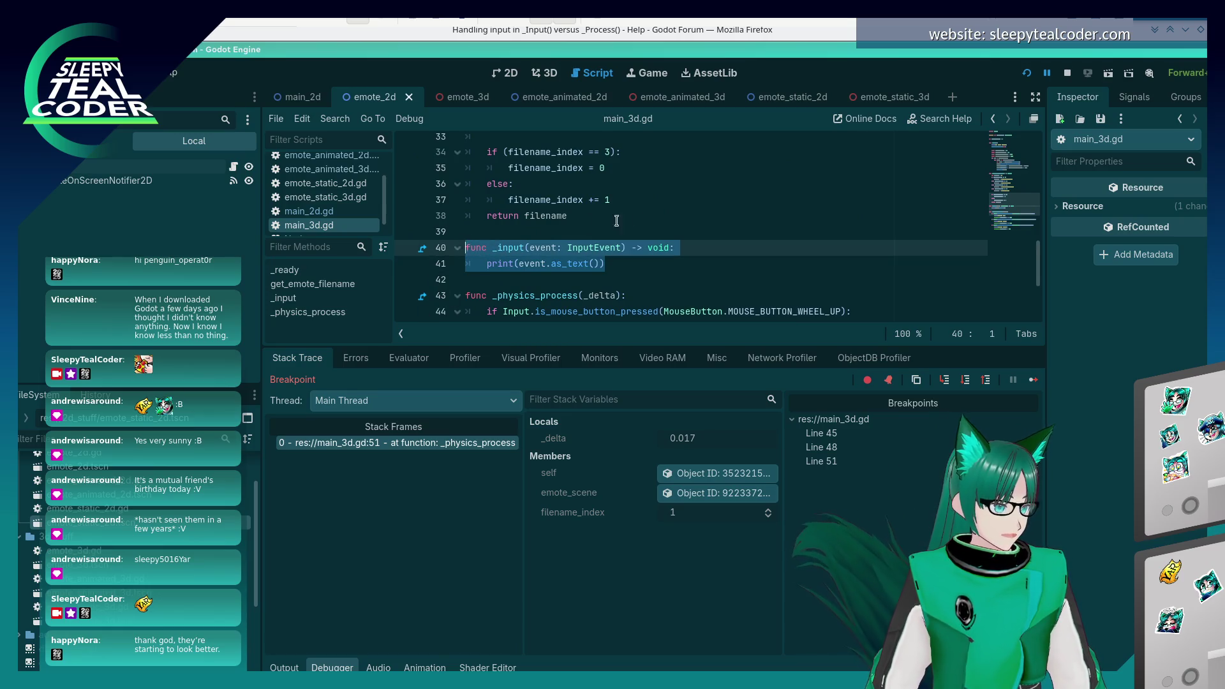
pyautogui.press('BackSpace')
pyautogui.press('BackSpace')
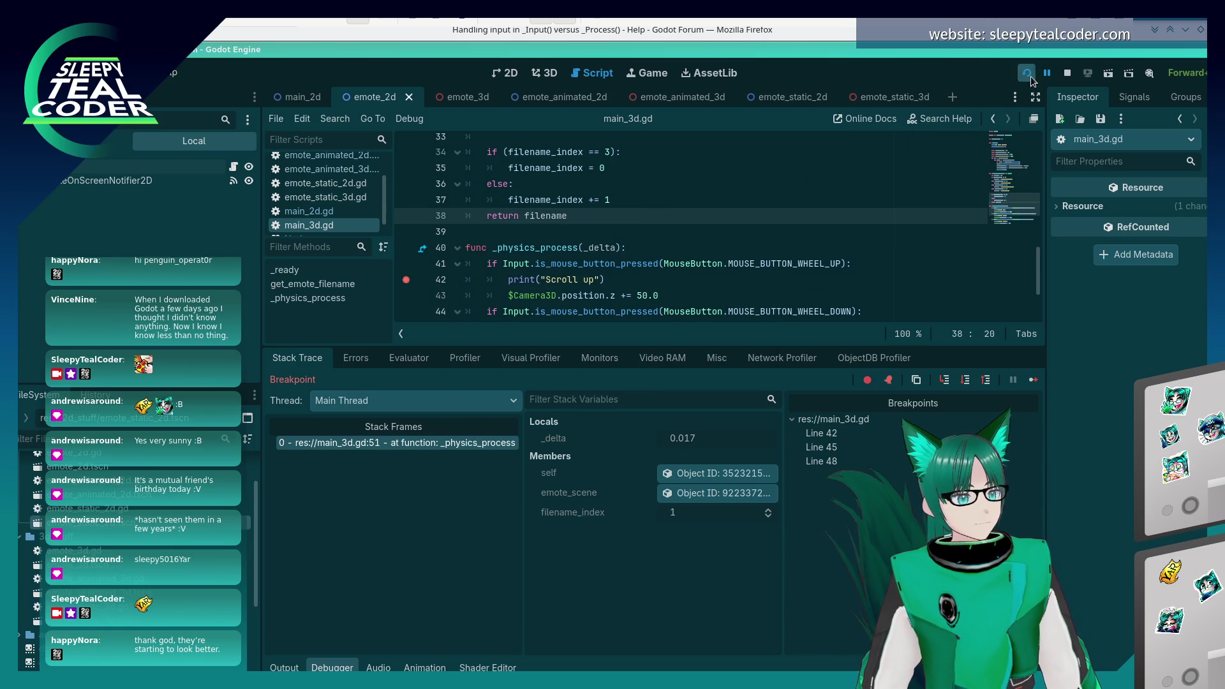
pyautogui.click(1026, 73)
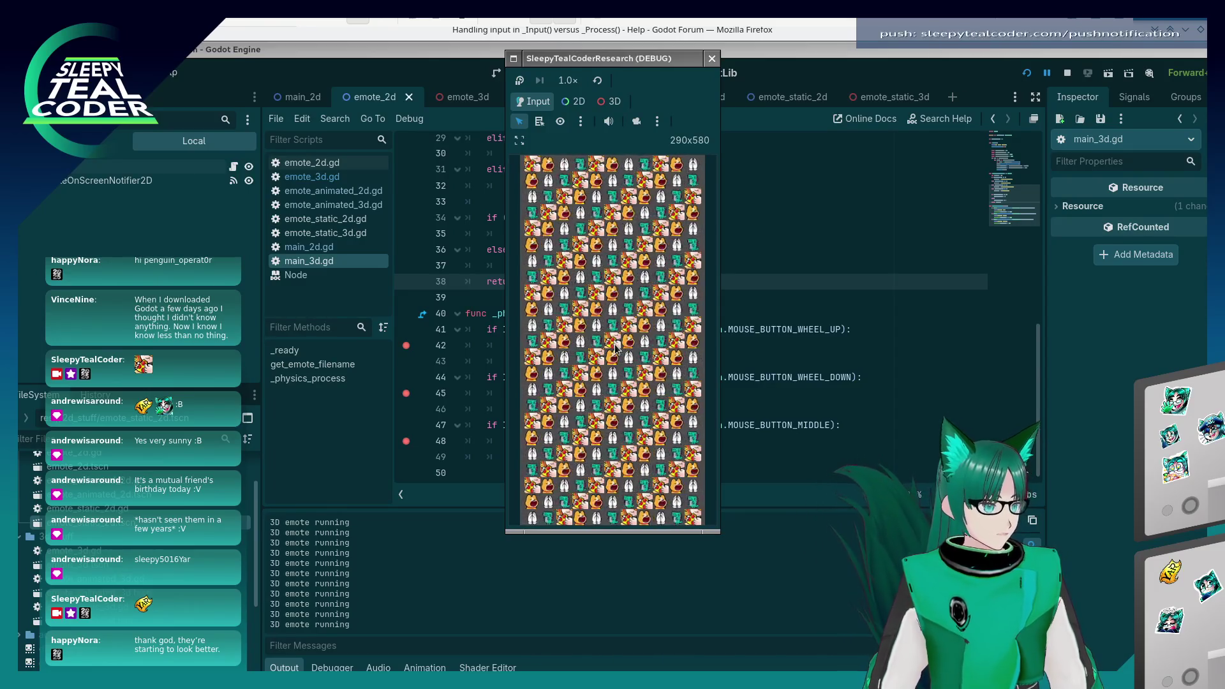
# - Resume the game past two breakpoint pauses and remove the line-48 breakpoint
pyautogui.scroll(-1, 615, 347)
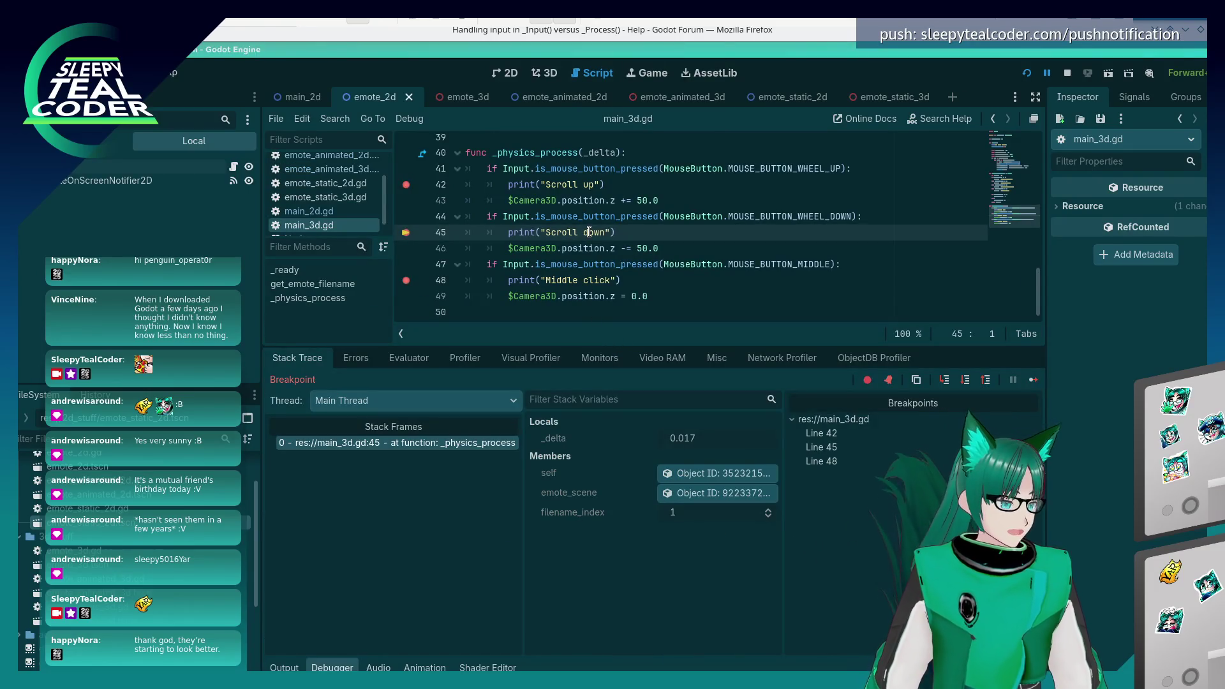
pyautogui.click(1032, 381)
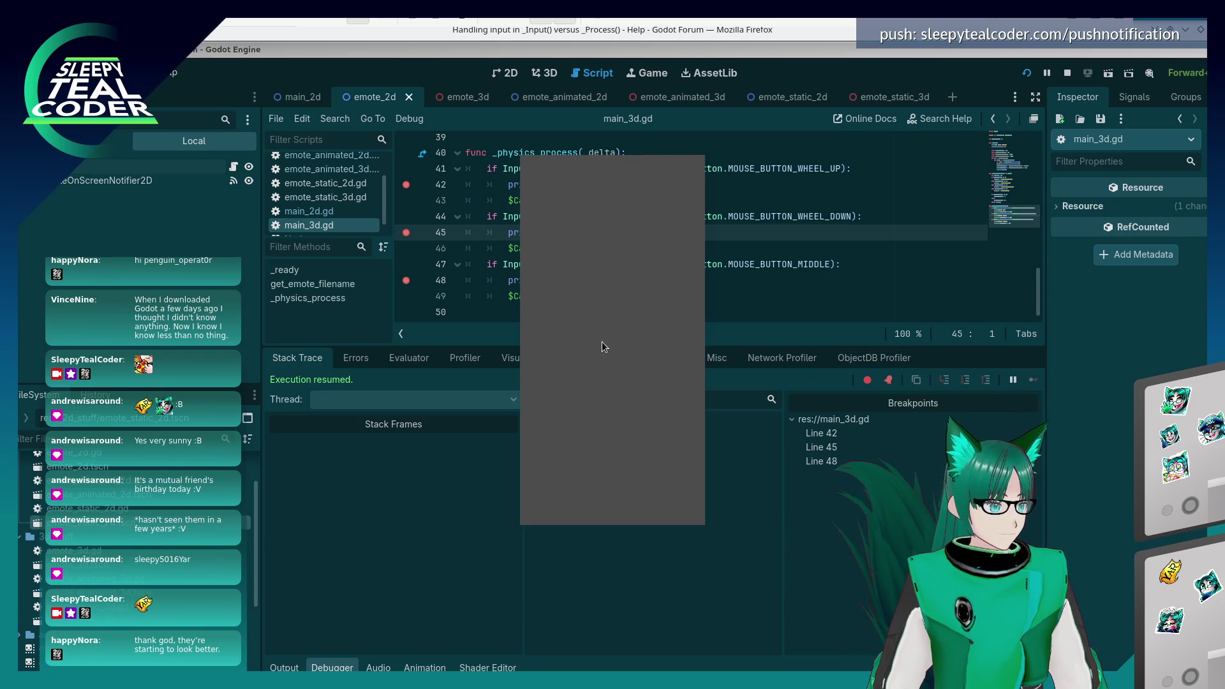
pyautogui.scroll(1, 601, 342)
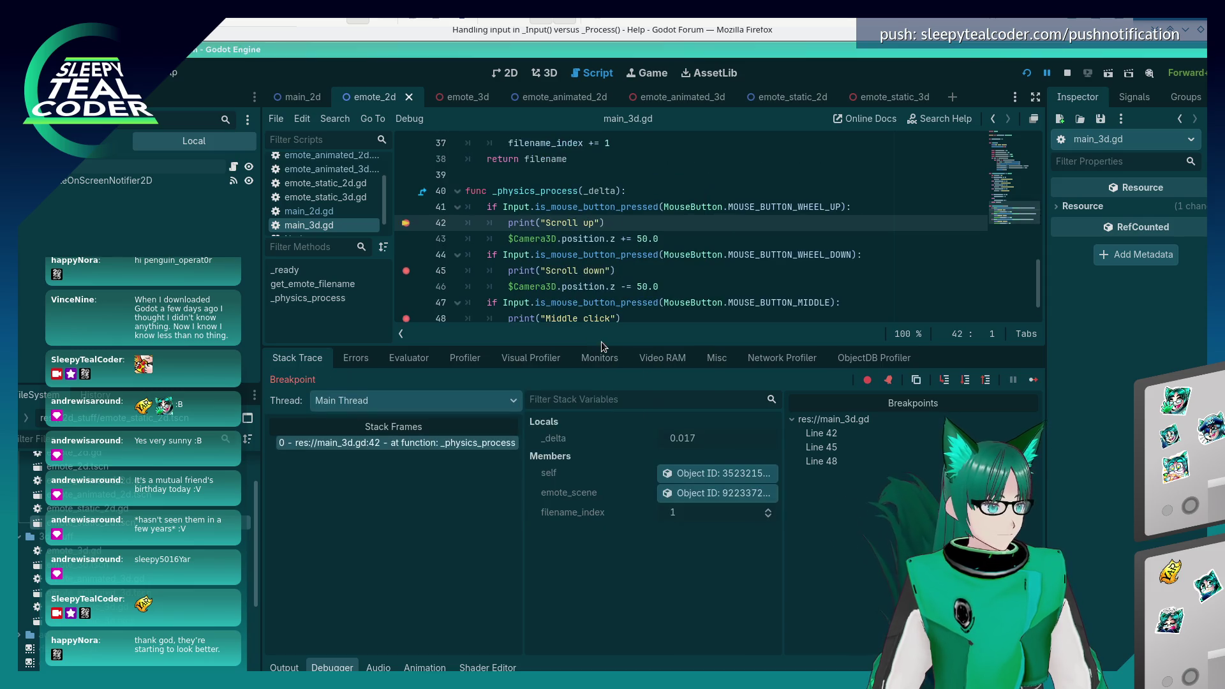
pyautogui.click(1032, 381)
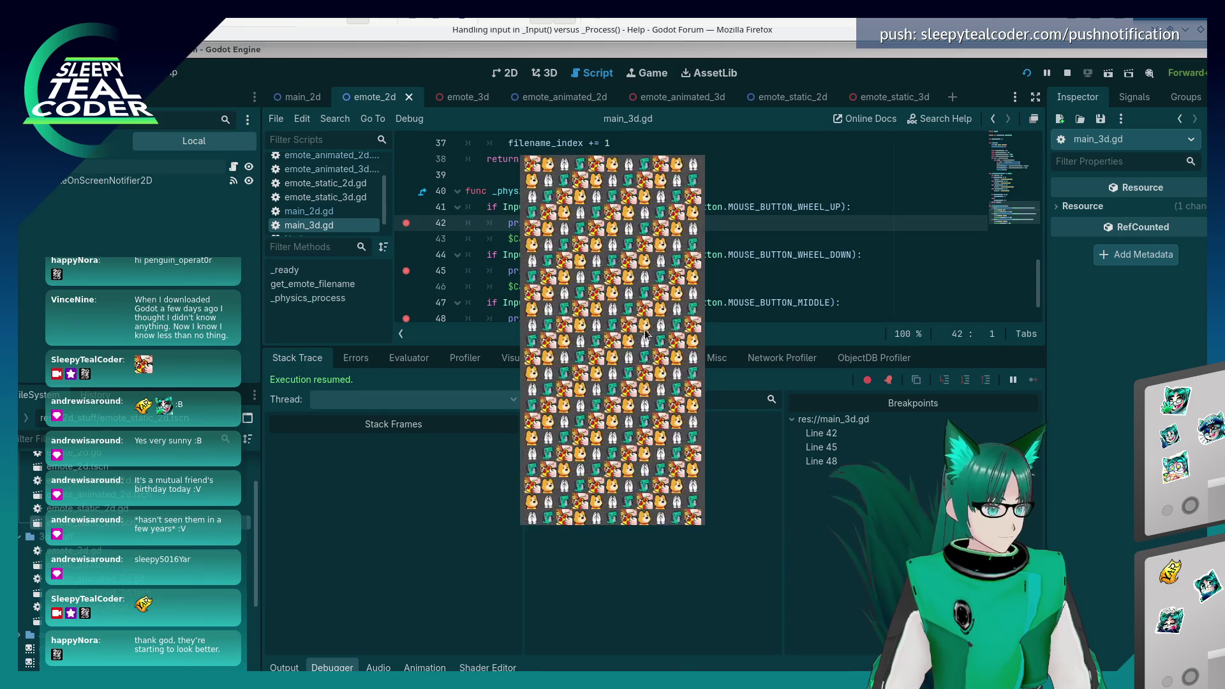
pyautogui.click(404, 318)
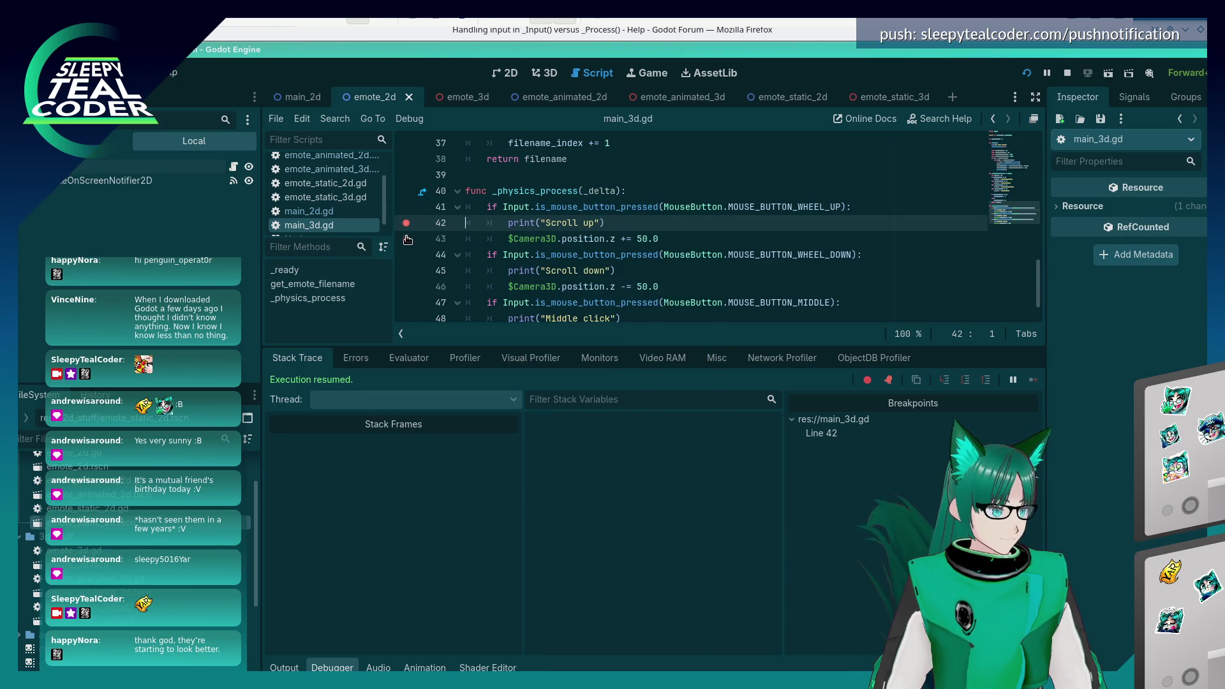
pyautogui.hotkey('alt', 'Tab')
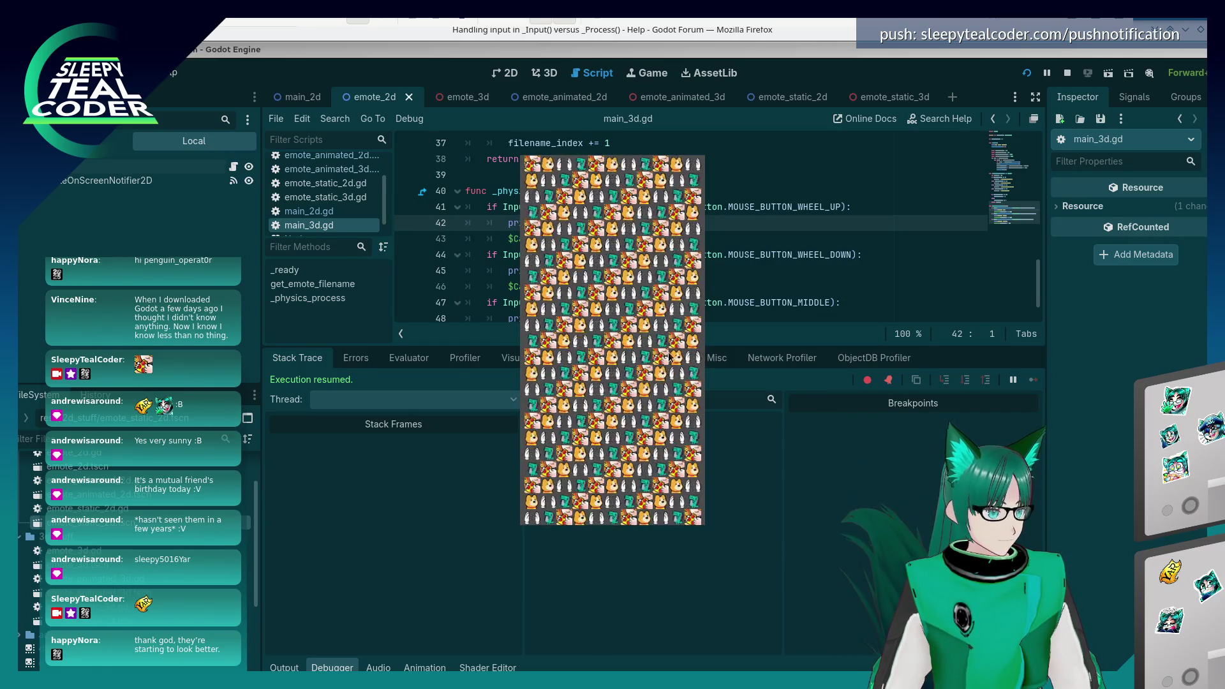
# - Return to the main_3d.gd script and stop the running game
pyautogui.click(664, 355)
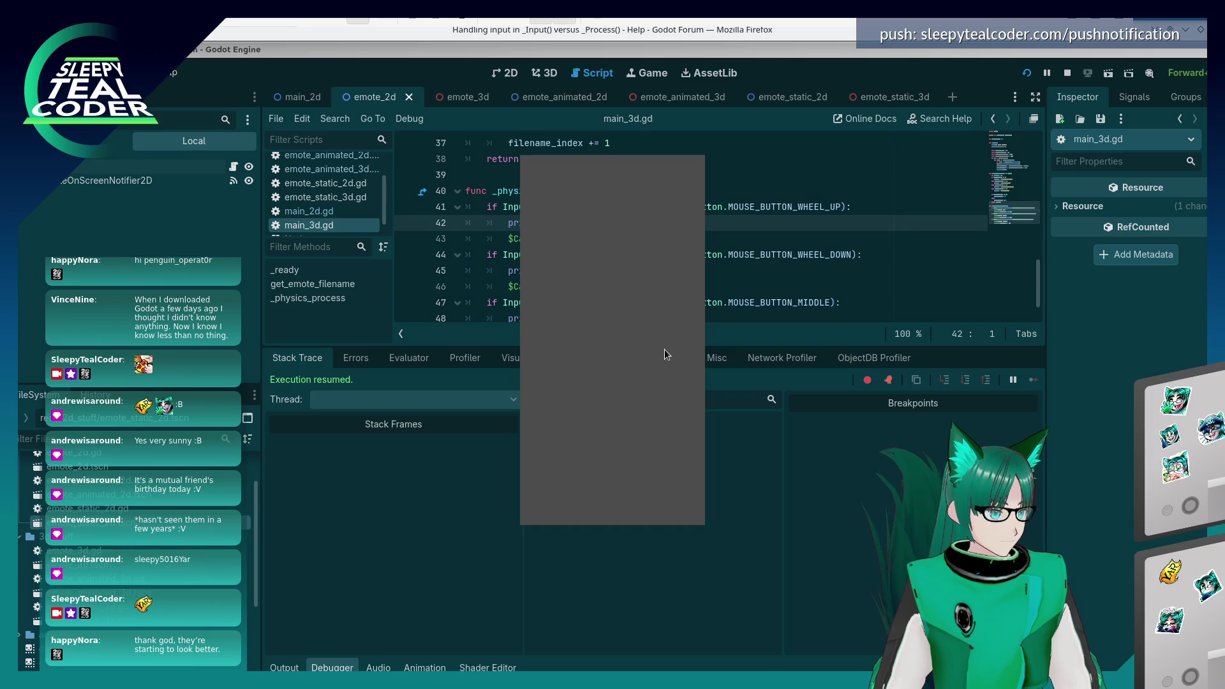
pyautogui.click(795, 262)
pyautogui.click(695, 241)
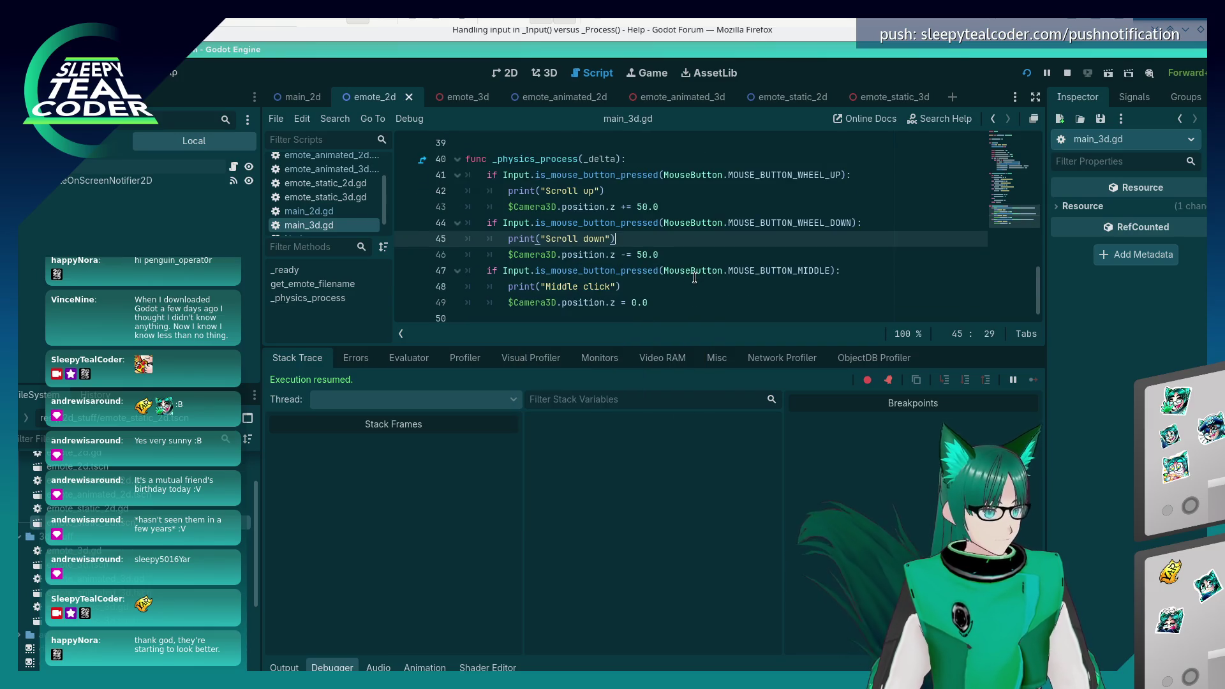
pyautogui.click(658, 298)
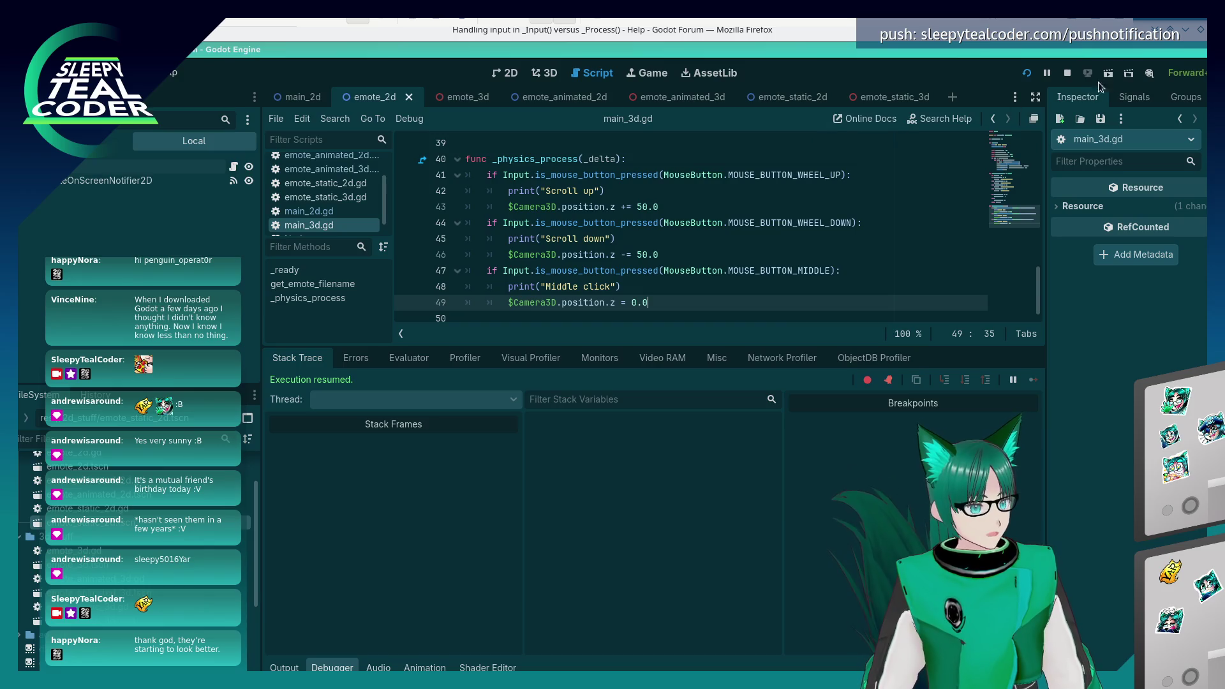
pyautogui.click(1067, 70)
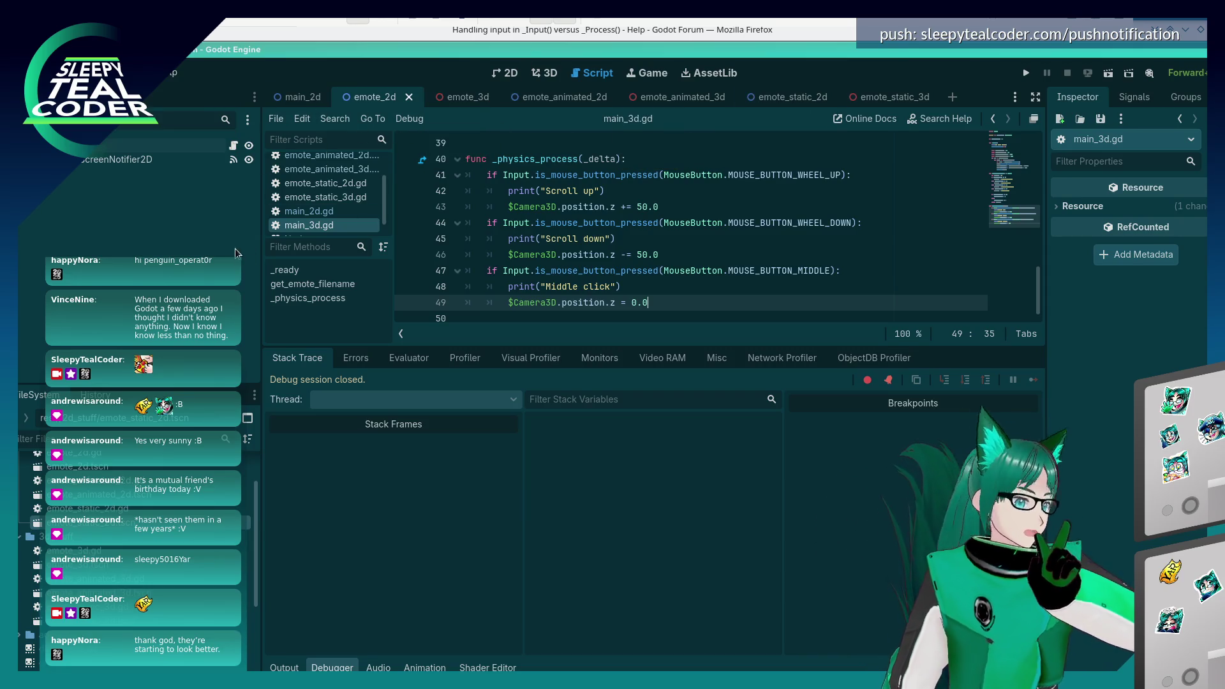
# - Open main_3d.tscn in the 3D view and select Camera3D to inspect its Transform position
pyautogui.scroll(-5, 134, 543)
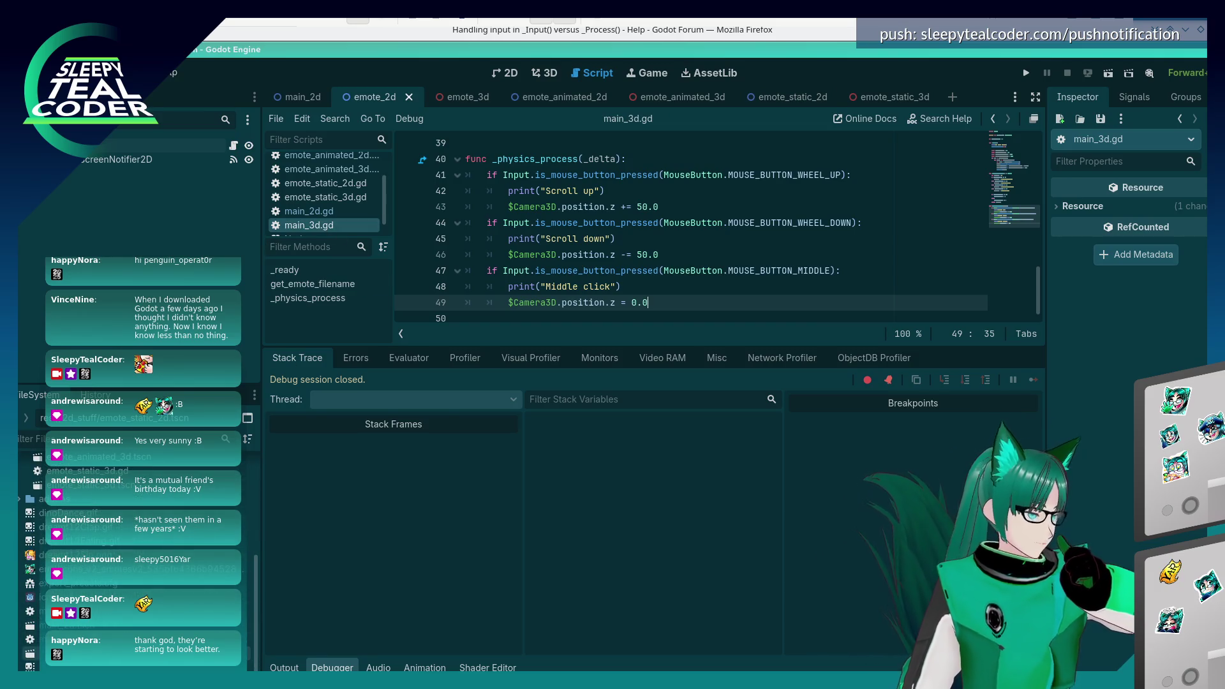
pyautogui.doubleClick(38, 653)
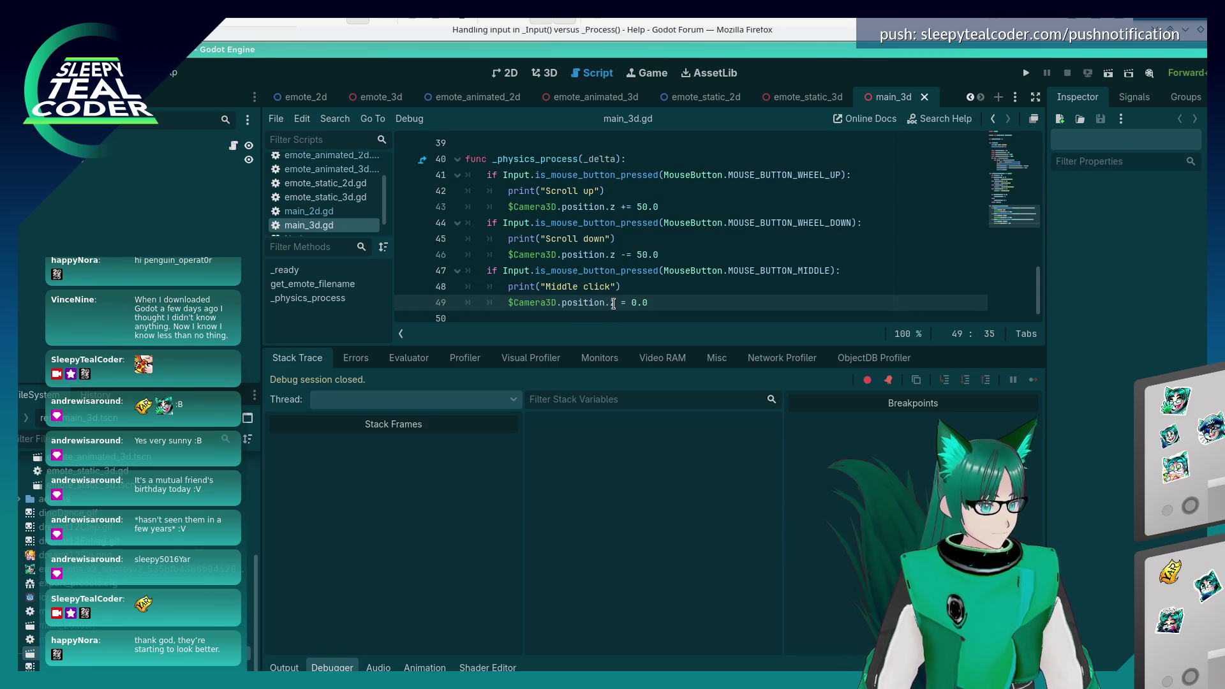
pyautogui.moveTo(601, 301)
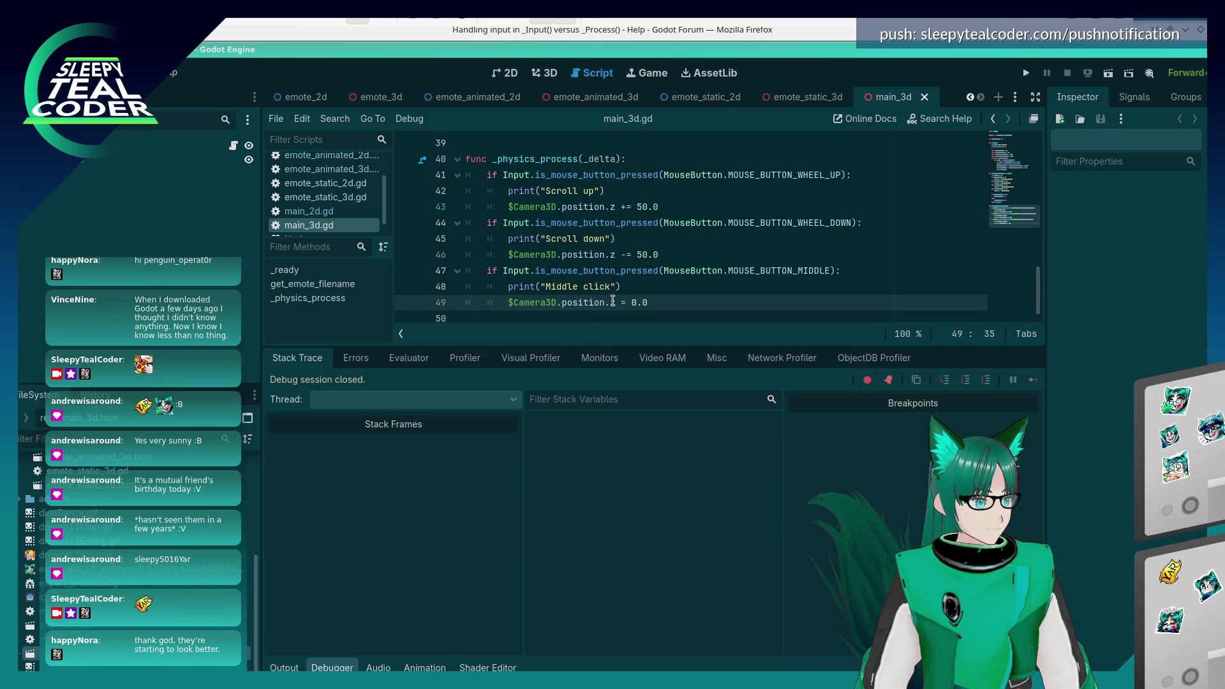
pyautogui.click(548, 73)
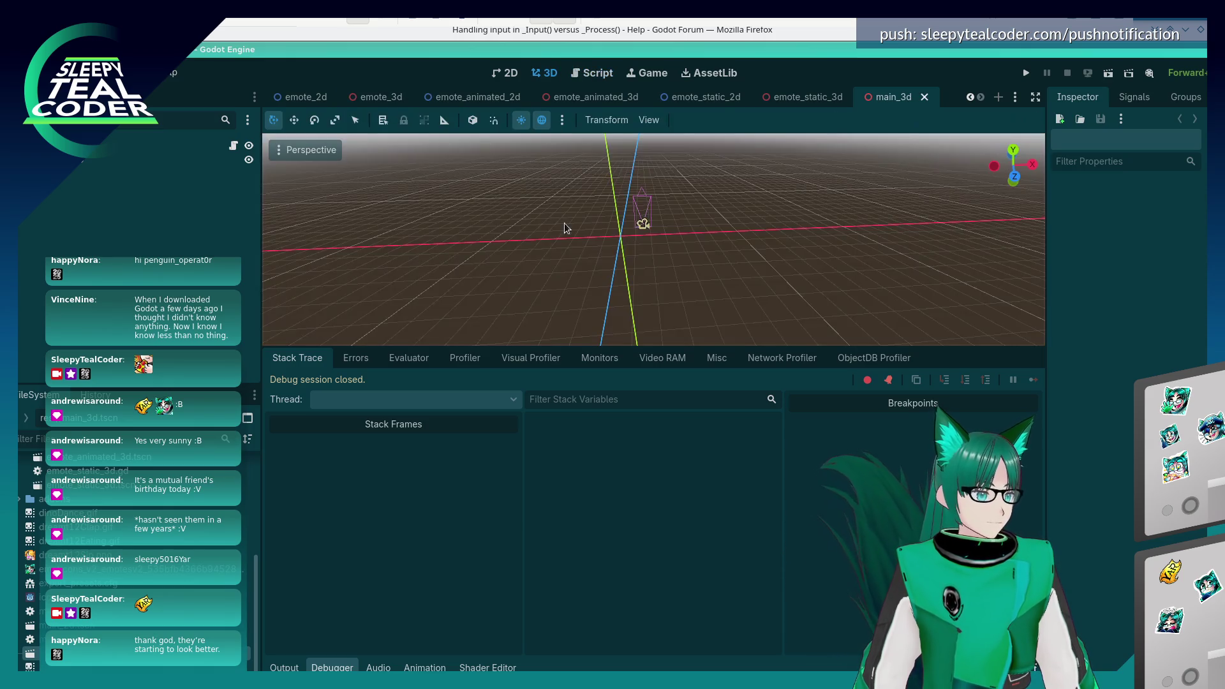
pyautogui.click(641, 224)
pyautogui.moveTo(650, 274)
pyautogui.mouseDown()
pyautogui.moveTo(642, 281)
pyautogui.moveTo(732, 283)
pyautogui.mouseUp()
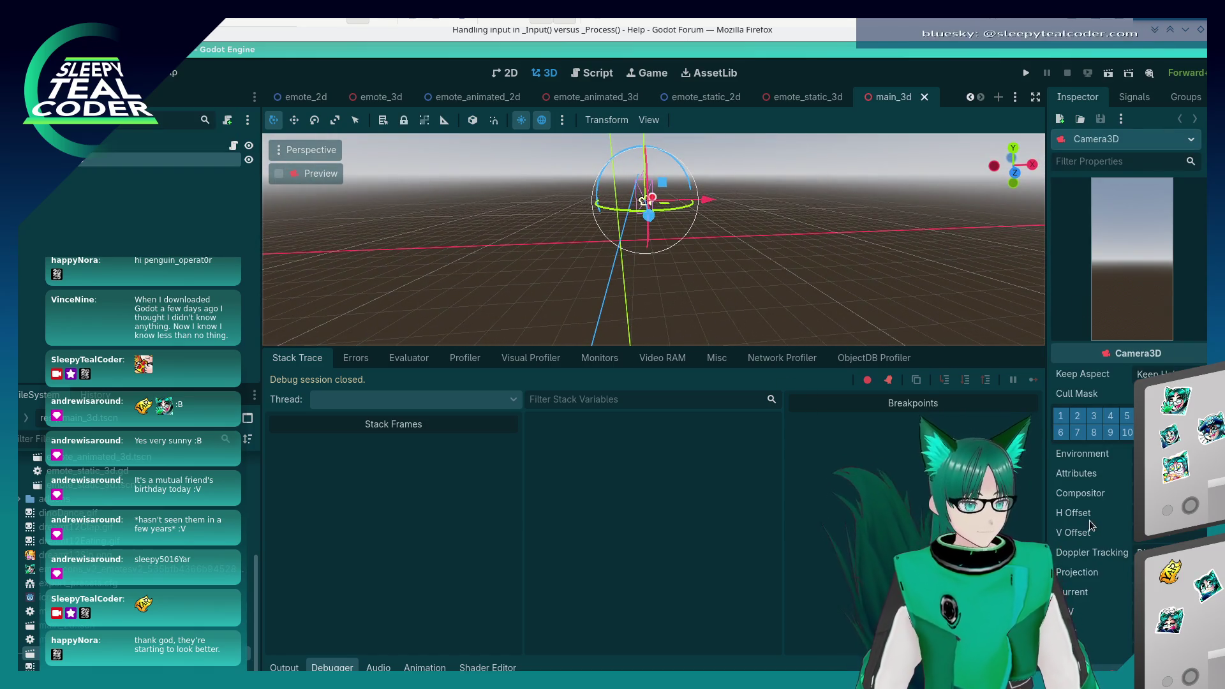
pyautogui.scroll(-5, 1092, 524)
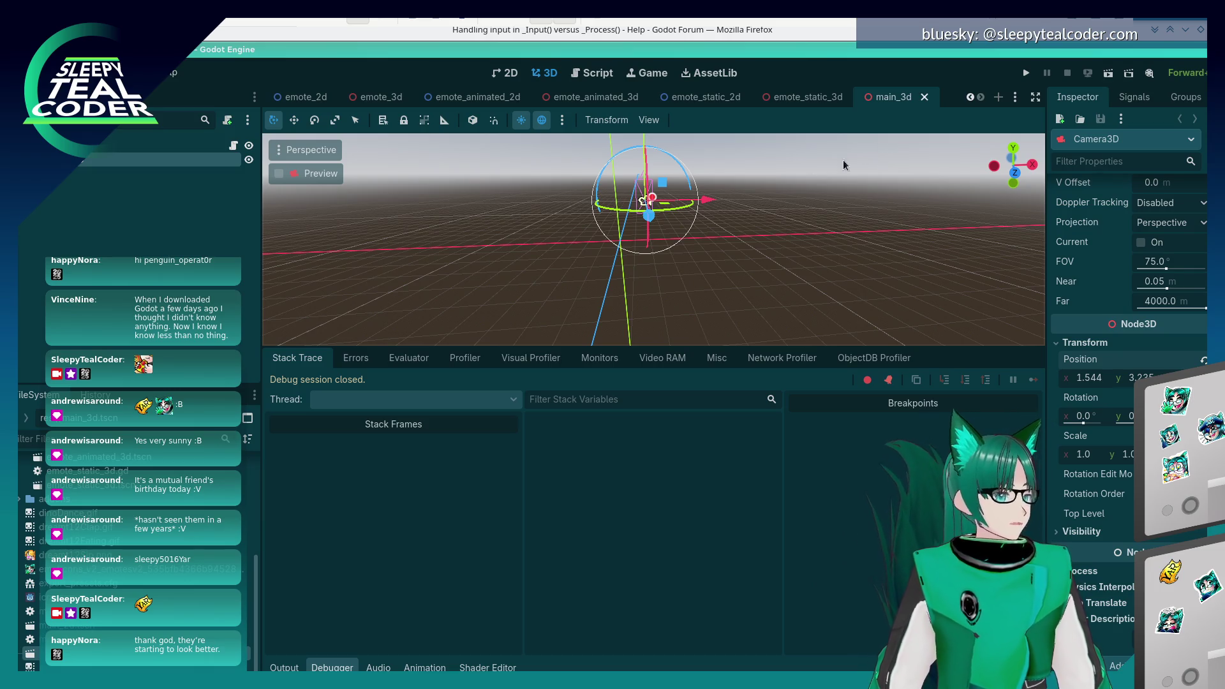
# - In main_3d.gd, change the middle-click reset z to 4.2 and both wheel steps from 50.0 to 0.1
pyautogui.click(593, 73)
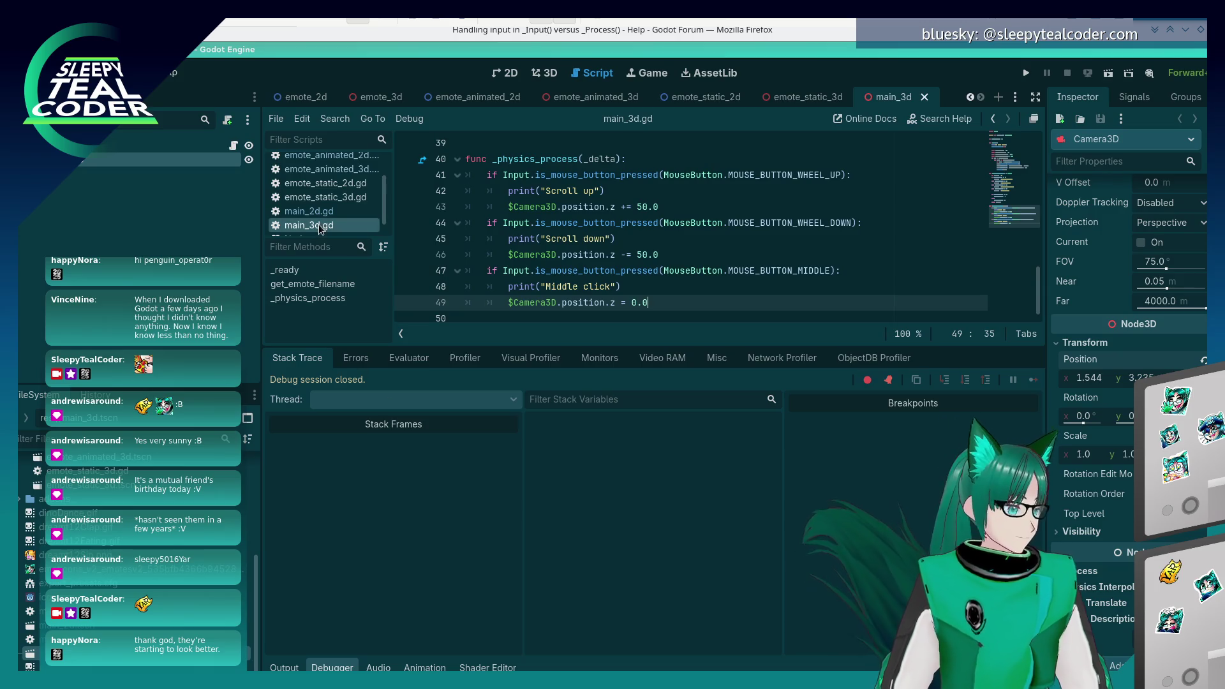
pyautogui.press('BackSpace')
pyautogui.press('BackSpace')
pyautogui.press('BackSpace')
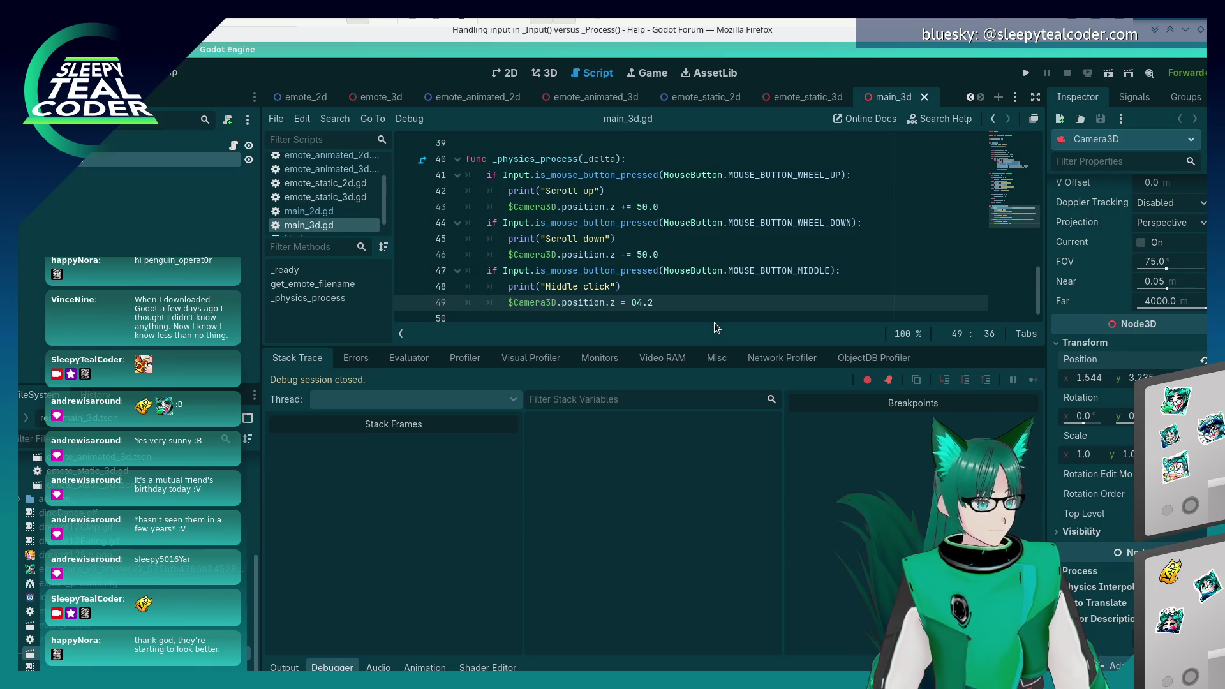
pyautogui.write('4.2')
pyautogui.press('Up')
pyautogui.press('Up')
pyautogui.press('Up')
pyautogui.press('BackSpace')
pyautogui.press('BackSpace')
pyautogui.press('BackSpace')
pyautogui.write('0.1')
pyautogui.press('Up')
pyautogui.press('Up')
pyautogui.press('Up')
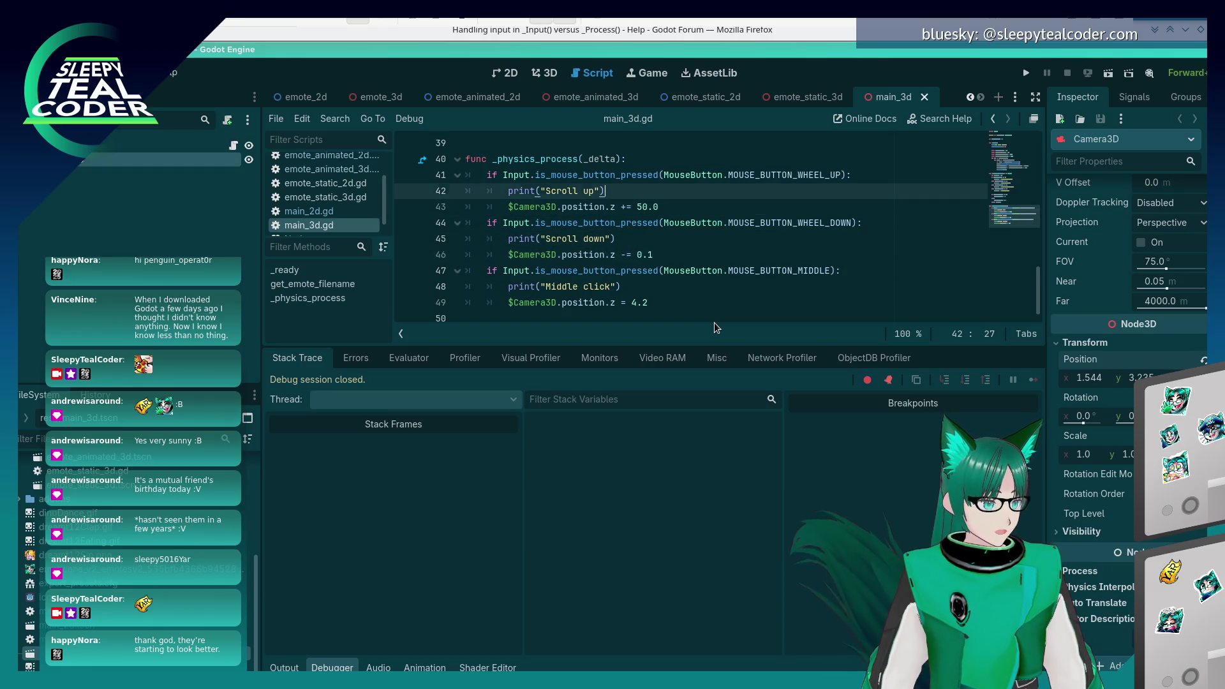
pyautogui.press('Down')
pyautogui.press('End')
pyautogui.press('BackSpace')
pyautogui.press('BackSpace')
pyautogui.press('BackSpace')
pyautogui.write('0.1')
# - Save the script, run the game and middle-click to test the camera reset
pyautogui.hotkey('ctrl', 's')
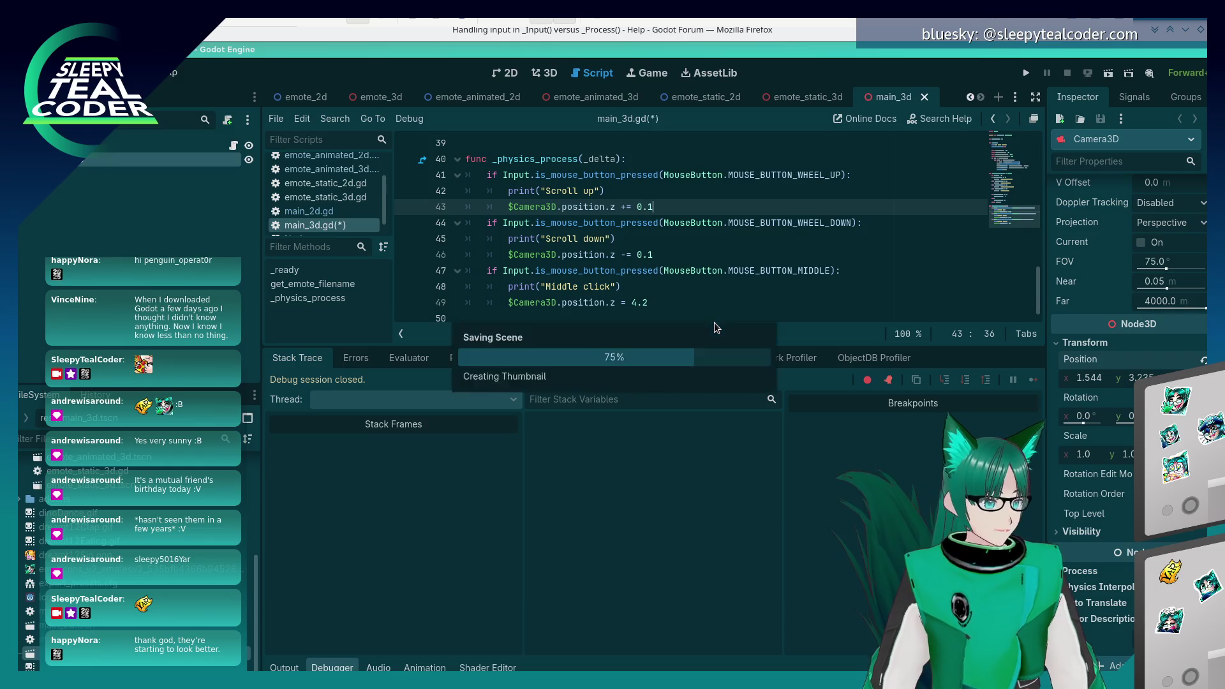
pyautogui.click(1025, 74)
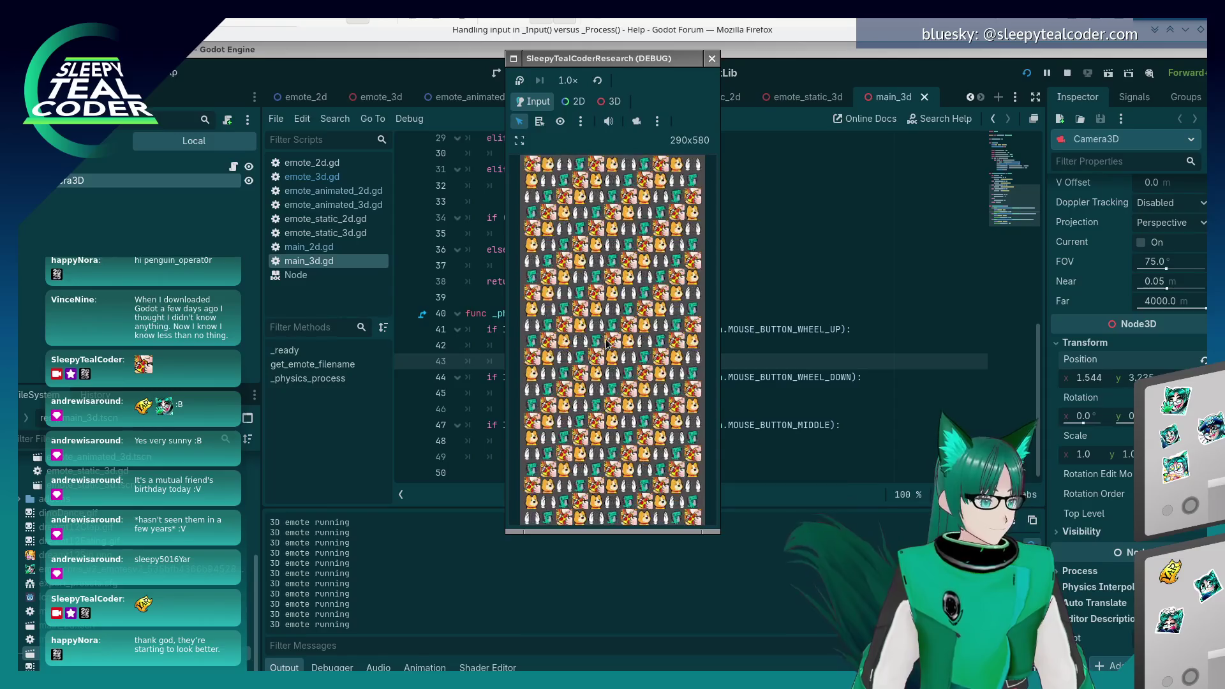
pyautogui.middleClick(628, 312)
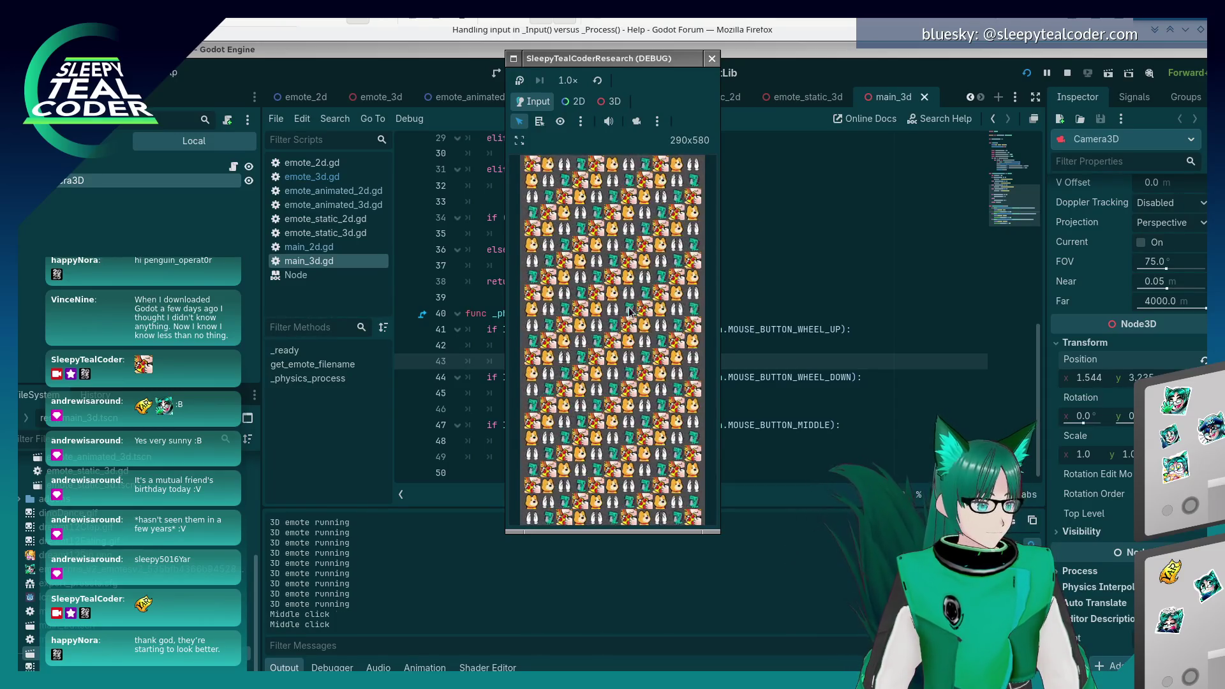
pyautogui.middleClick(628, 311)
# - Restart the running game and test the middle-click camera reset again
pyautogui.click(820, 343)
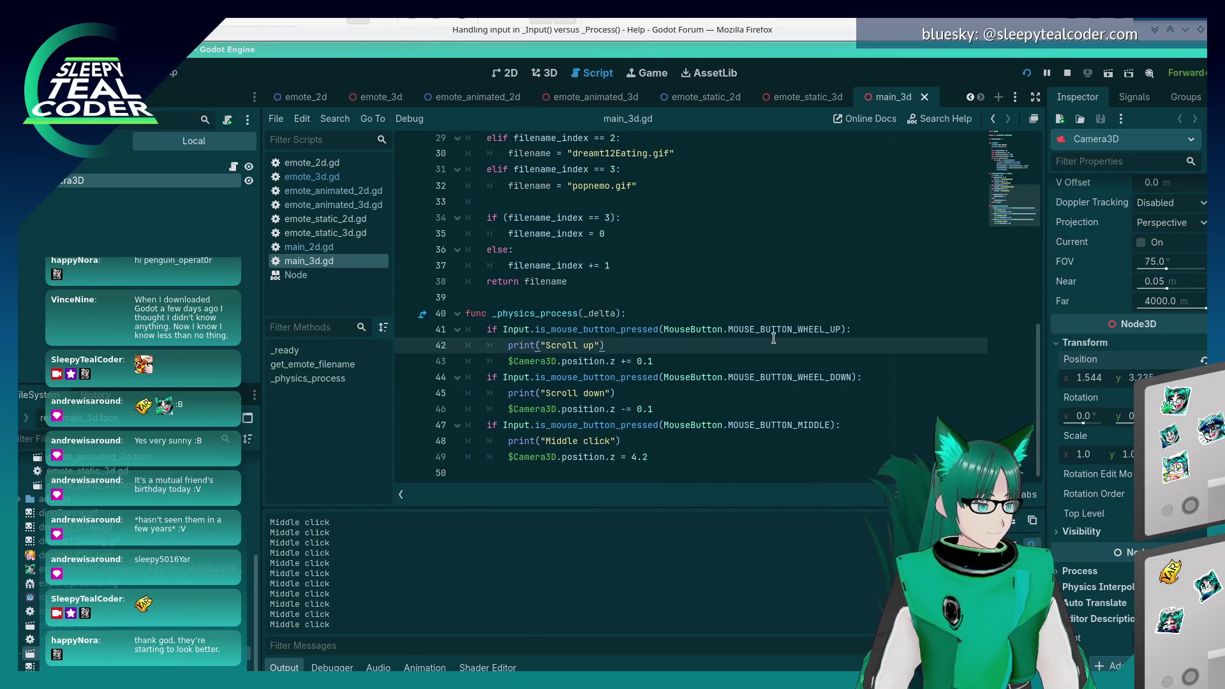
pyautogui.hotkey('alt', 'Tab')
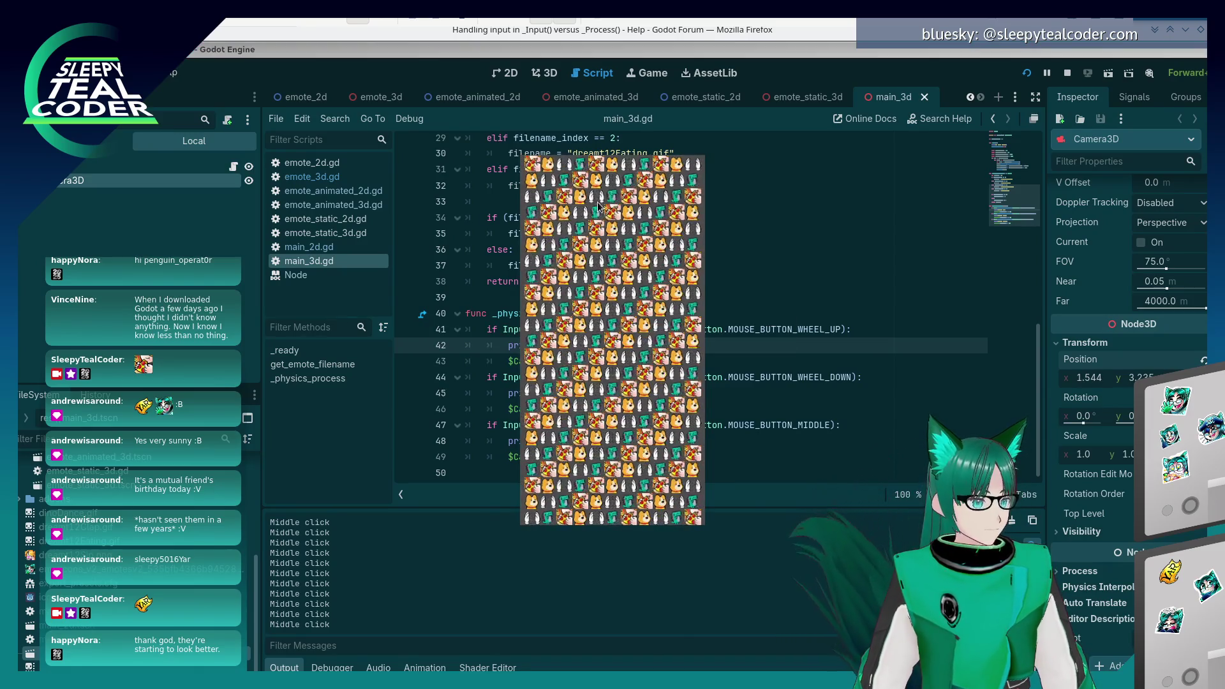
pyautogui.click(1026, 73)
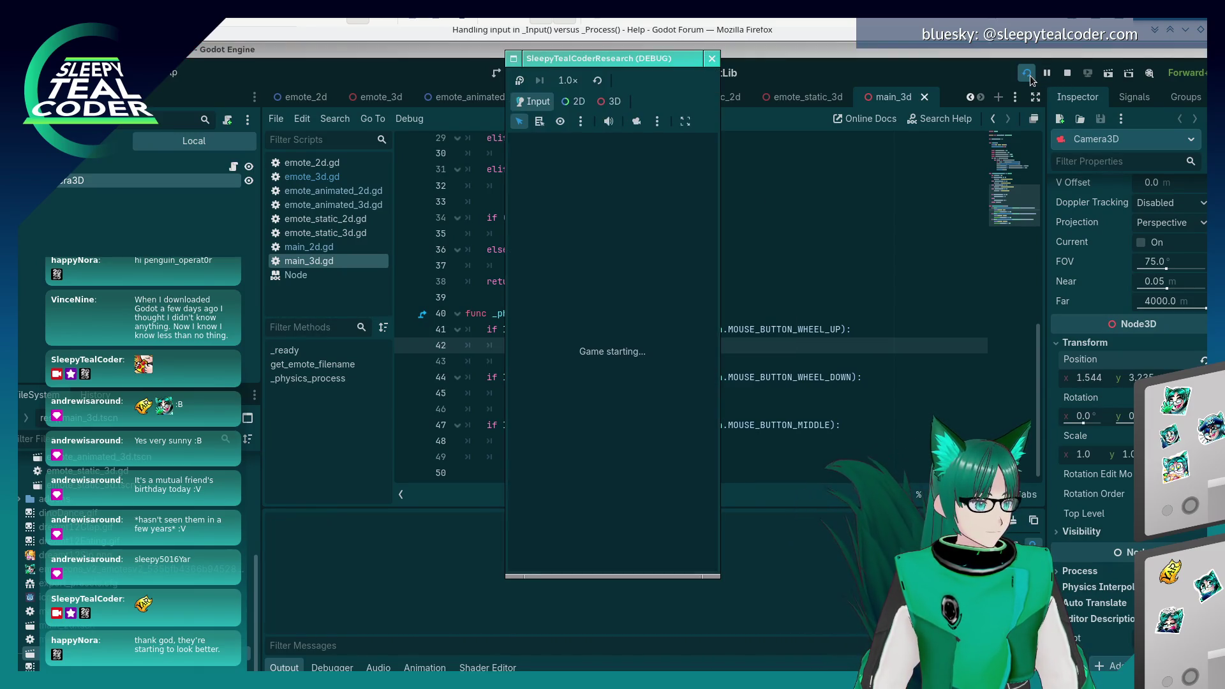
pyautogui.middleClick(600, 306)
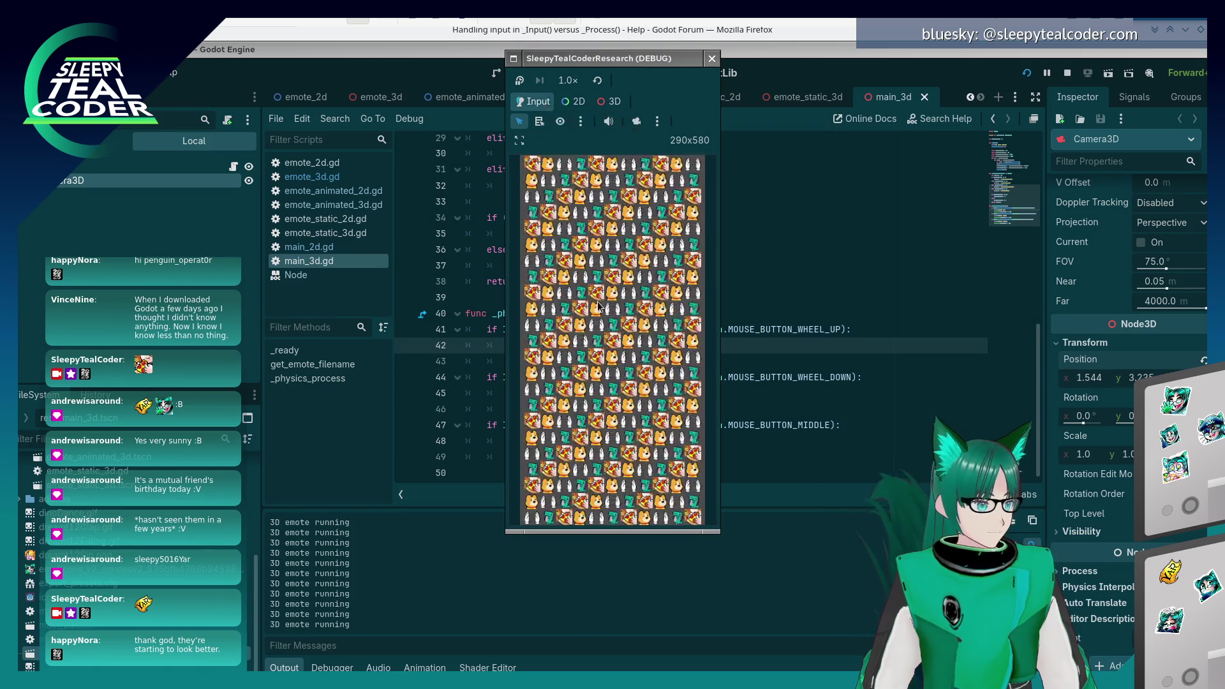
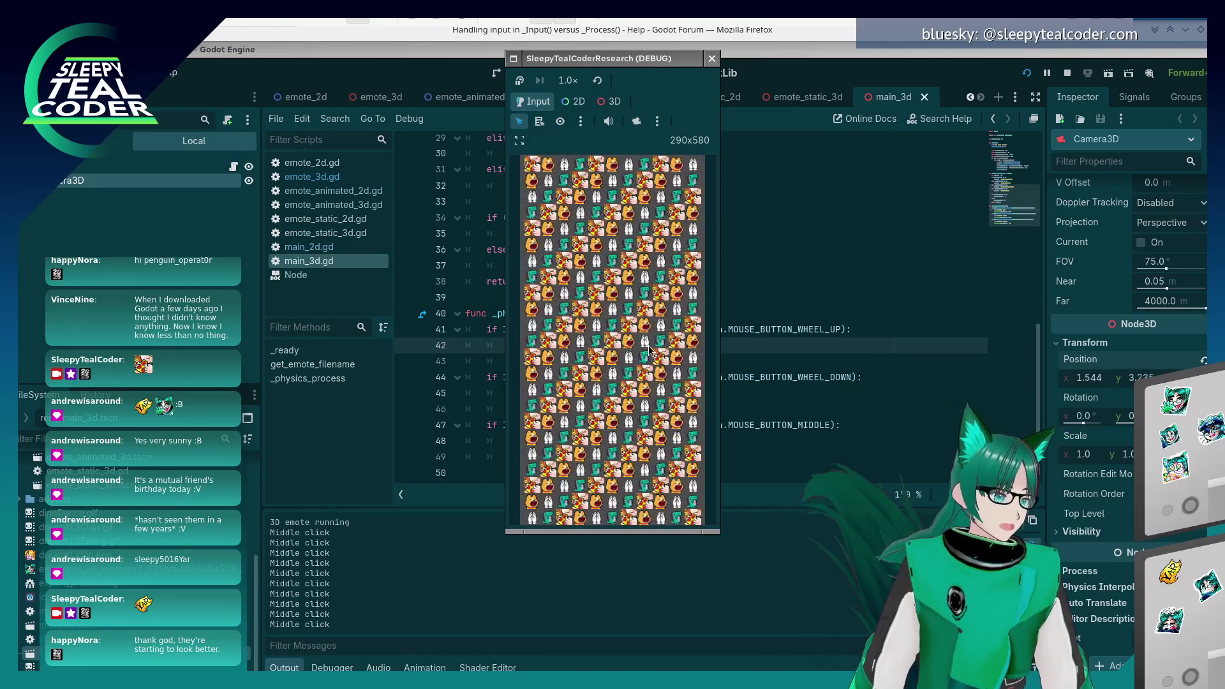
# - Close the running game, export all presets as a Release build, and close the Export dialog
pyautogui.click(712, 58)
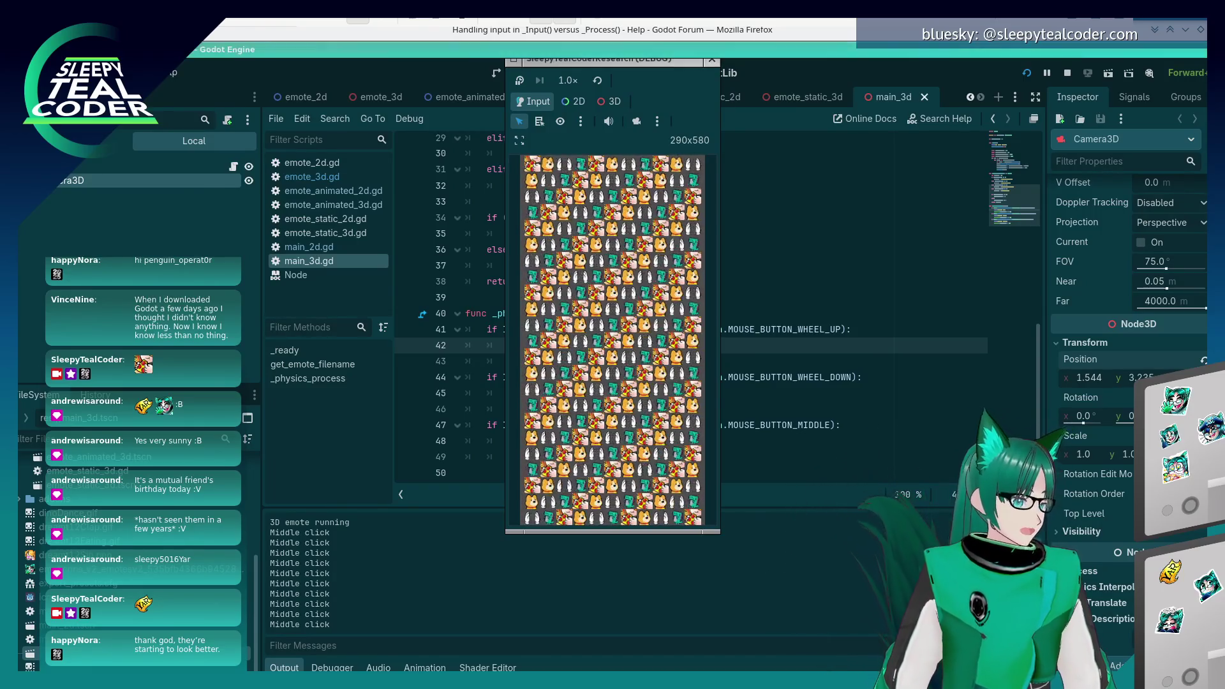
pyautogui.click(64, 72)
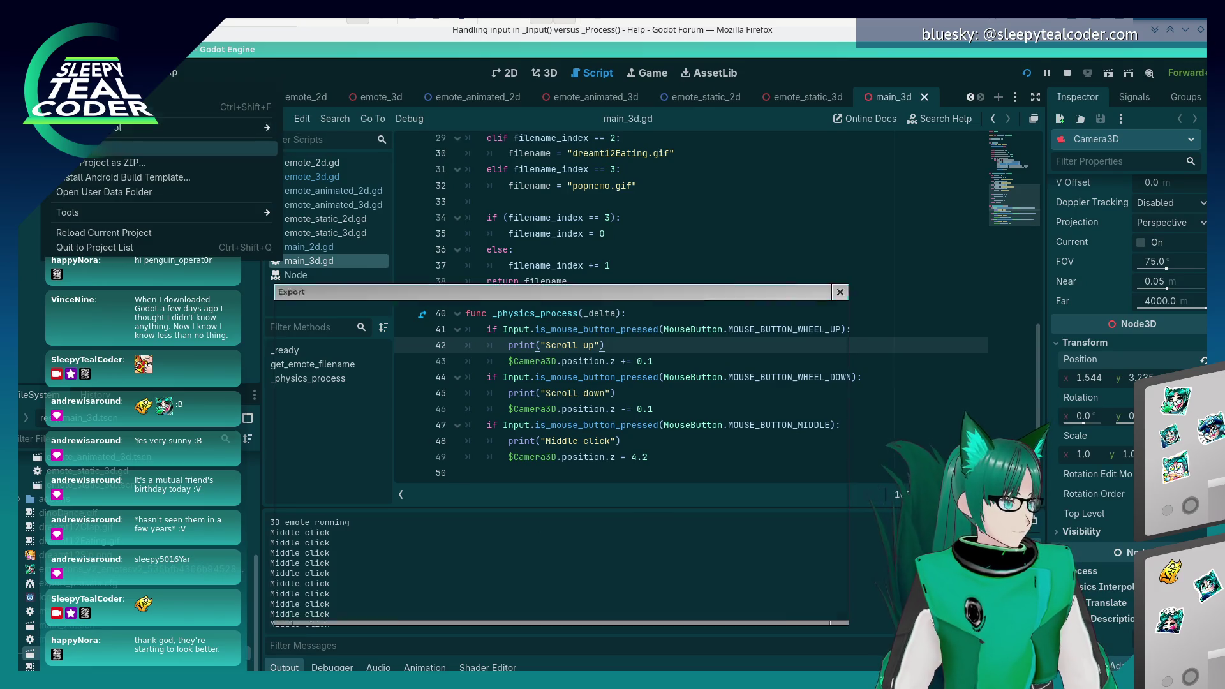
pyautogui.click(159, 148)
pyautogui.click(723, 602)
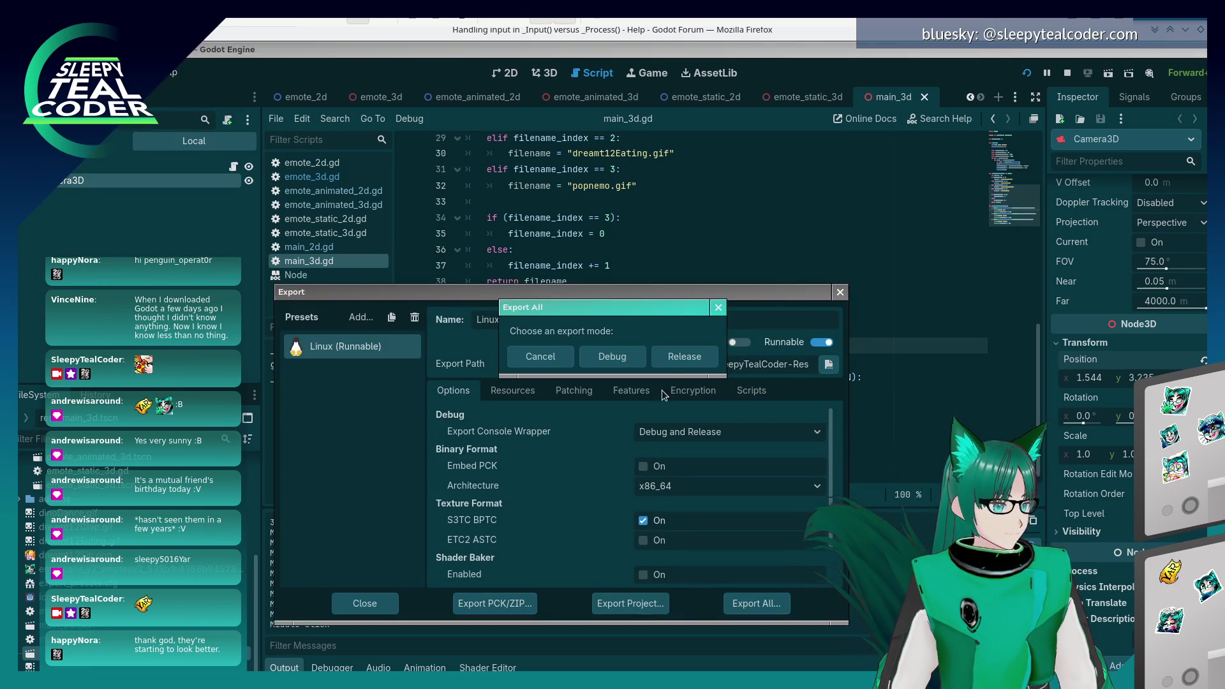
pyautogui.click(673, 356)
pyautogui.hotkey('alt', 'Tab')
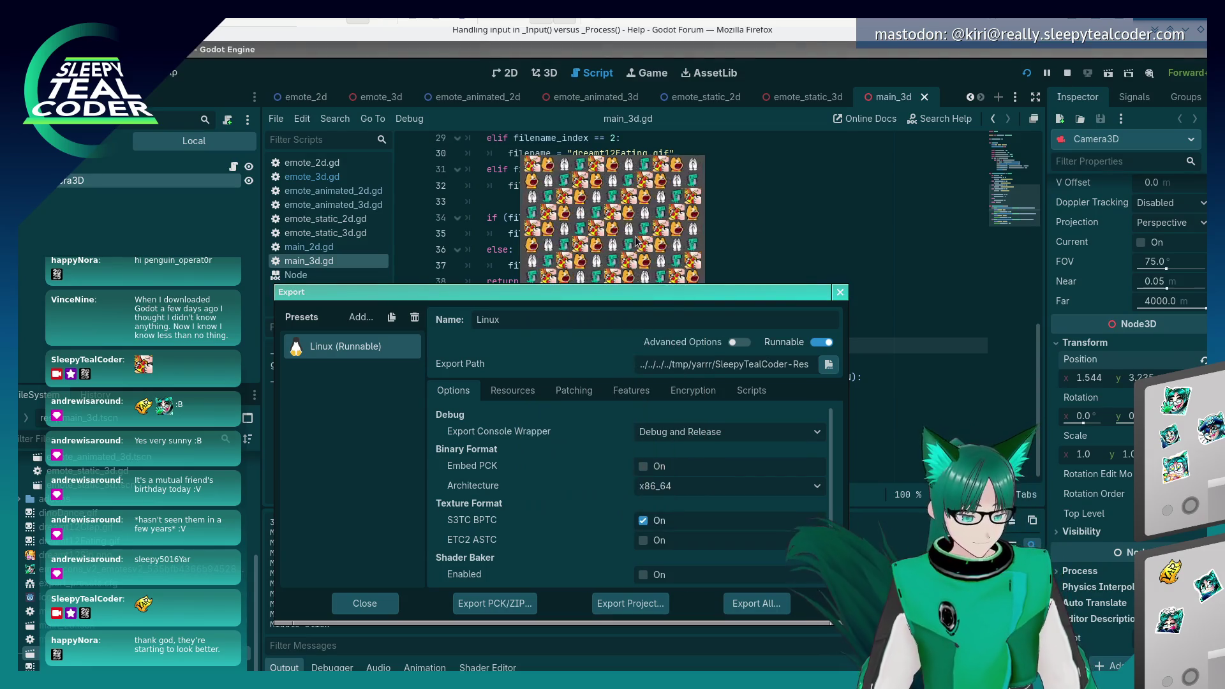
pyautogui.click(839, 292)
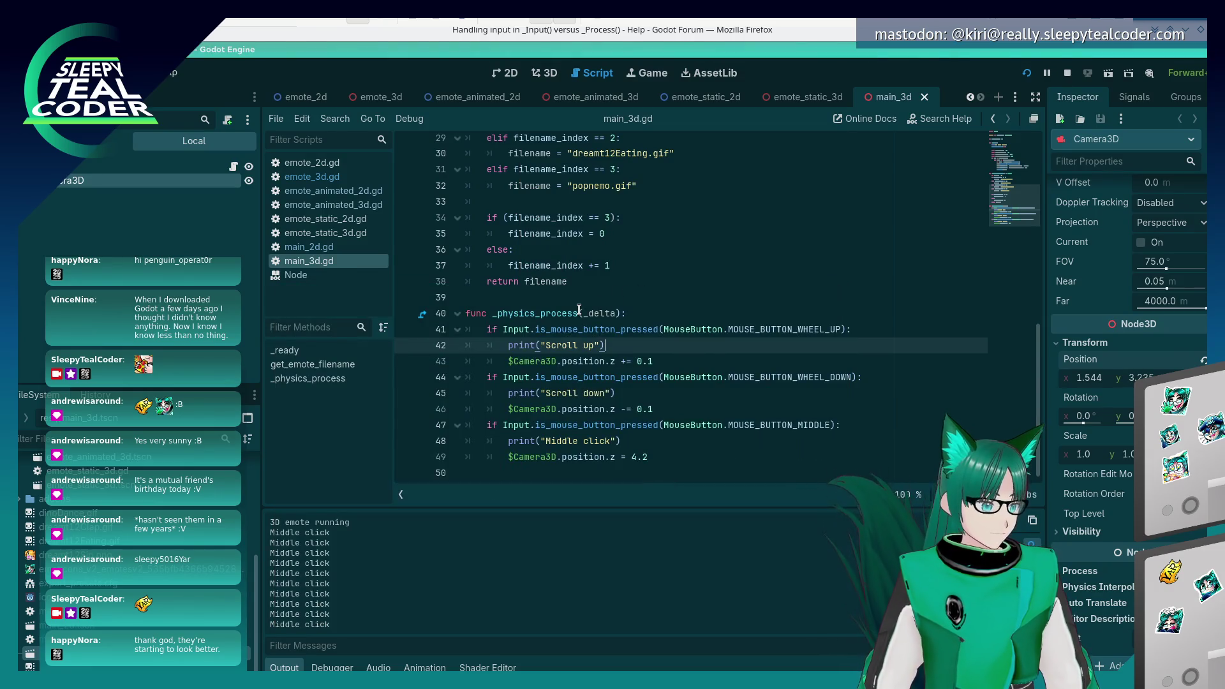
# - Middle-click in the exported game to check the Konsole log, then return to main_3d.gd
pyautogui.hotkey('alt', 'Tab')
pyautogui.hotkey('alt', 'Tab')
pyautogui.hotkey('alt', 'Tab')
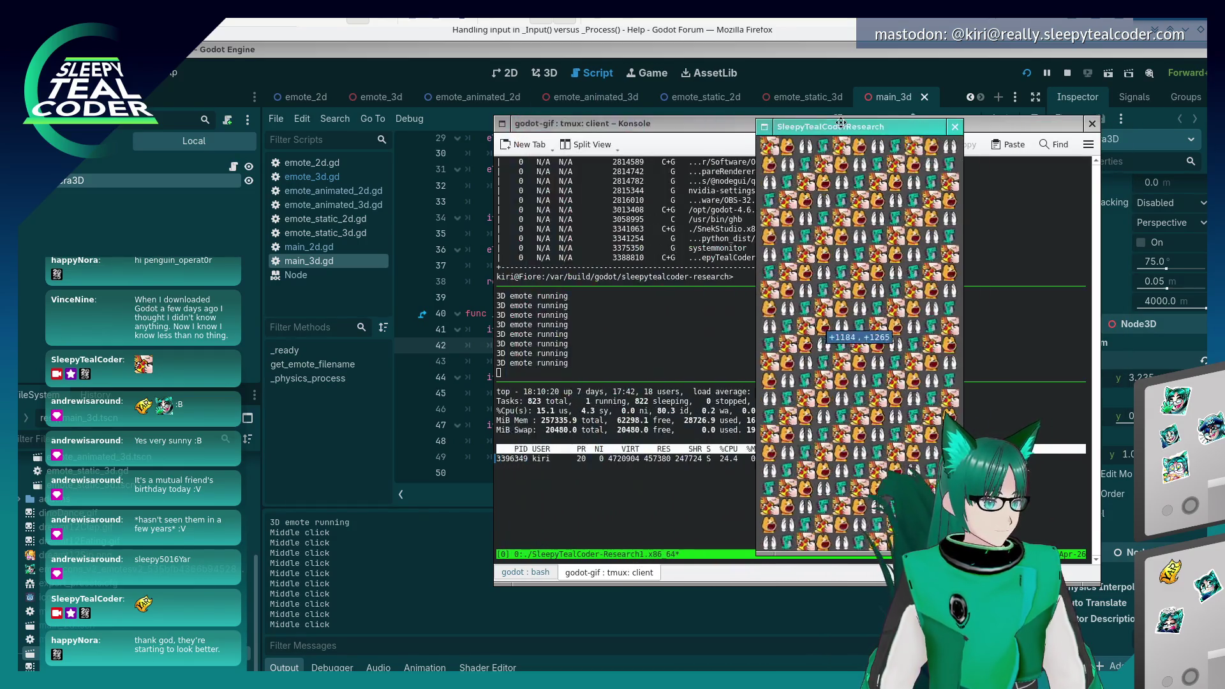
pyautogui.middleClick(831, 340)
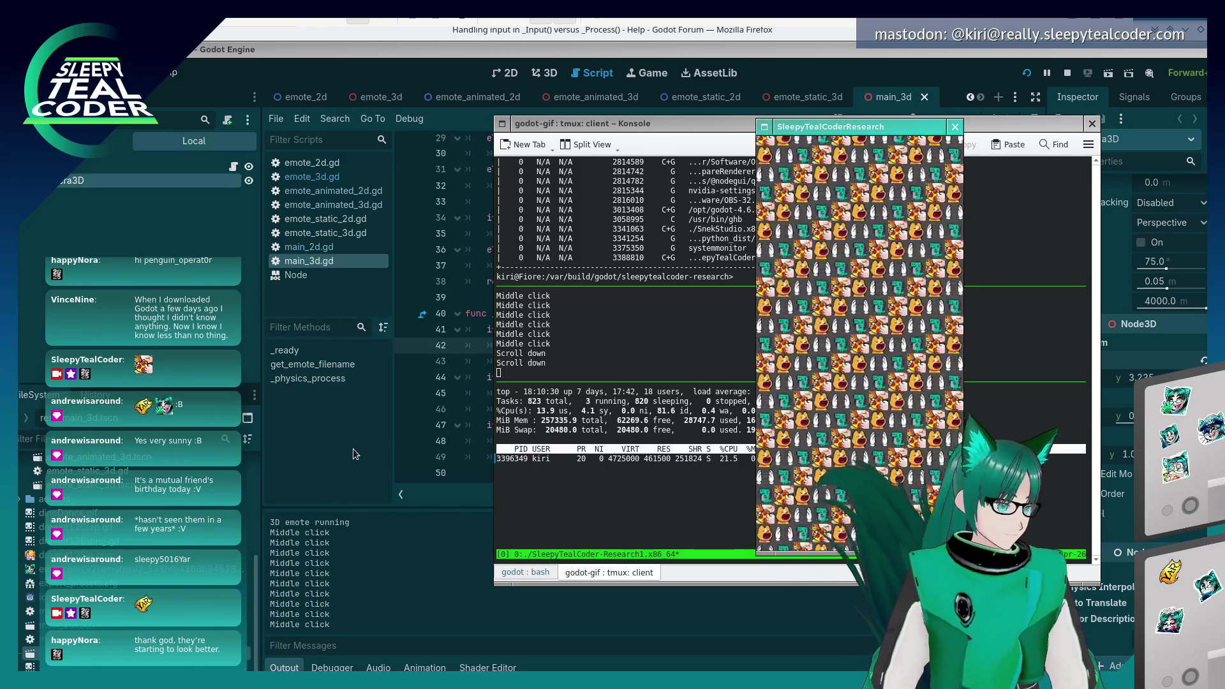
pyautogui.hotkey('alt', 'Tab')
pyautogui.doubleClick(828, 330)
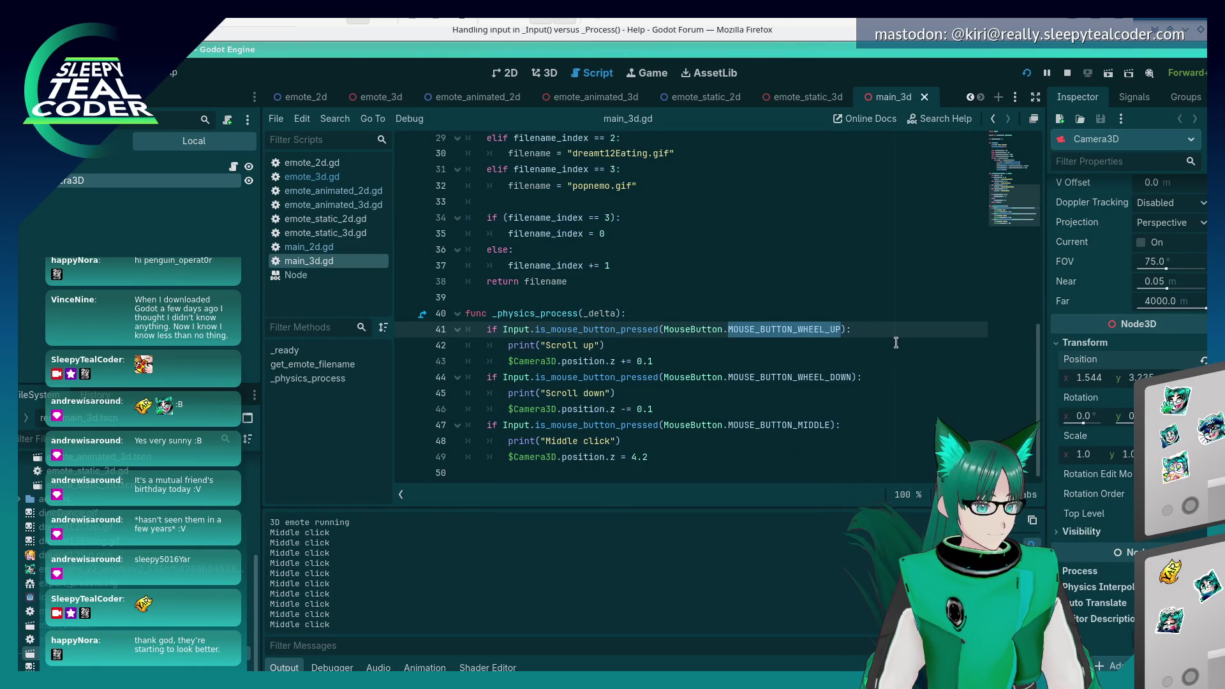
# - Re-enter MOUSE_BUTTON_WHEEL_UP on line 41 via autocomplete and save main_3d.gd
pyautogui.click(842, 331)
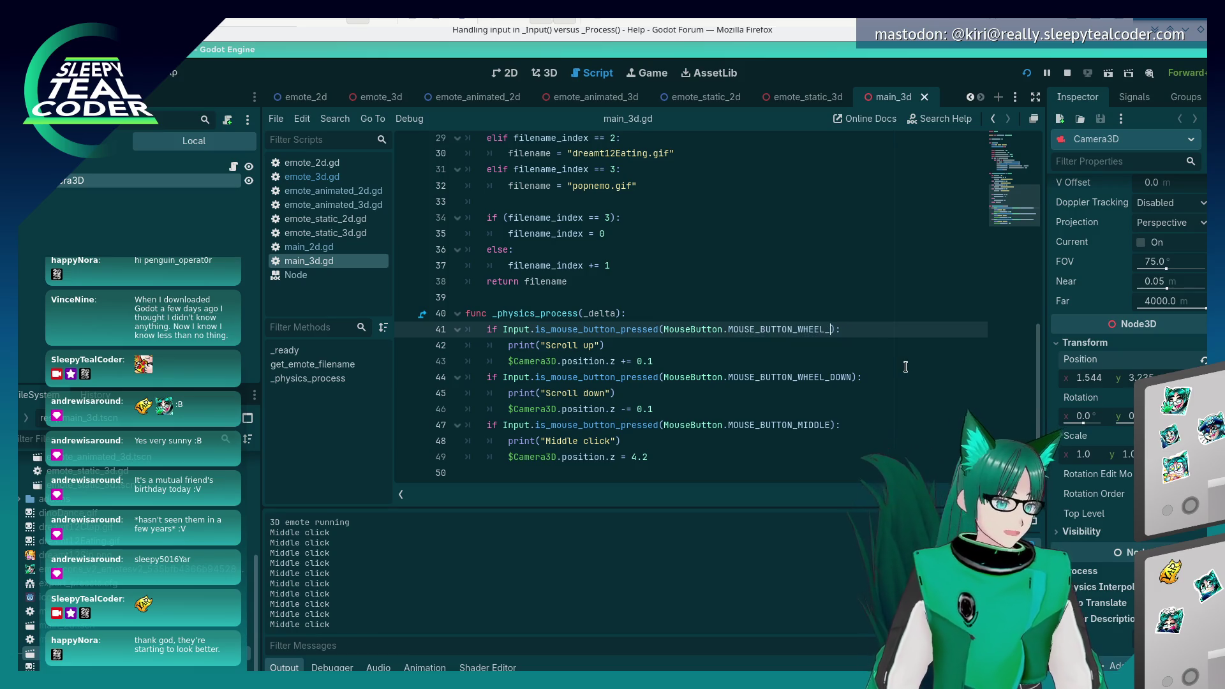
pyautogui.hotkey('ctrl', 'space')
pyautogui.press('BackSpace')
pyautogui.press('BackSpace')
pyautogui.press('BackSpace')
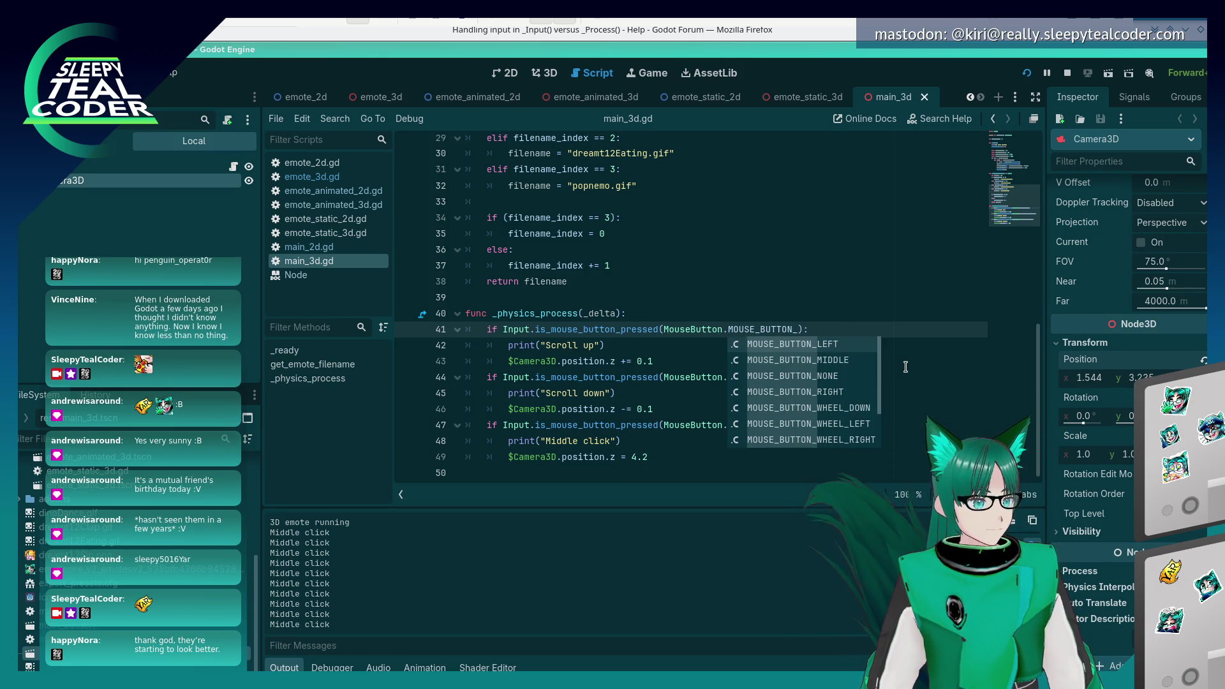
pyautogui.press('Down')
pyautogui.press('Down')
pyautogui.press('Down')
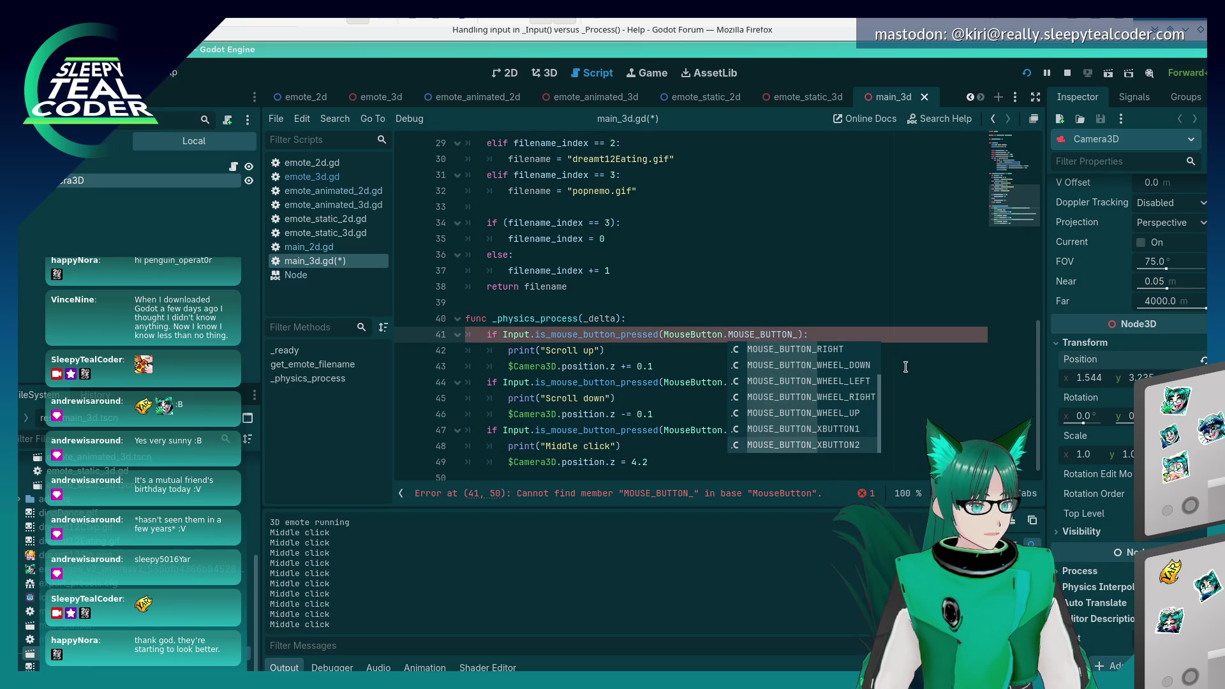
pyautogui.write('WHEEL')
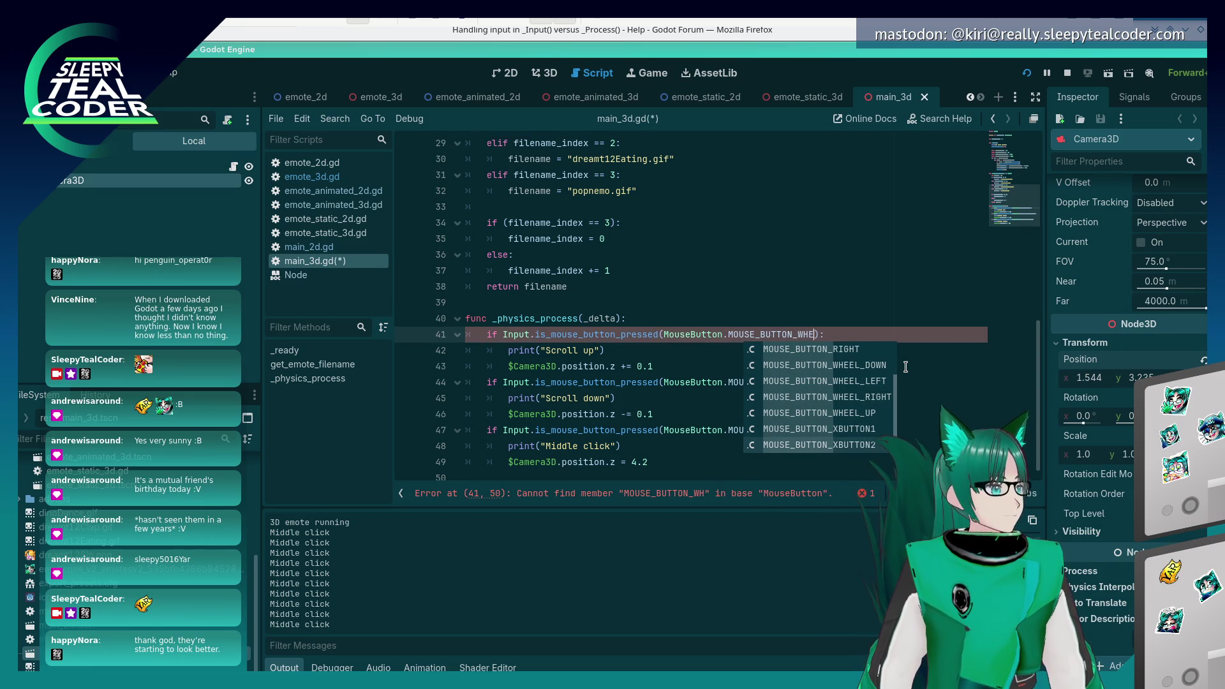
pyautogui.write('_UP')
pyautogui.click(905, 366)
pyautogui.press('BackSpace')
pyautogui.press('BackSpace')
pyautogui.press('BackSpace')
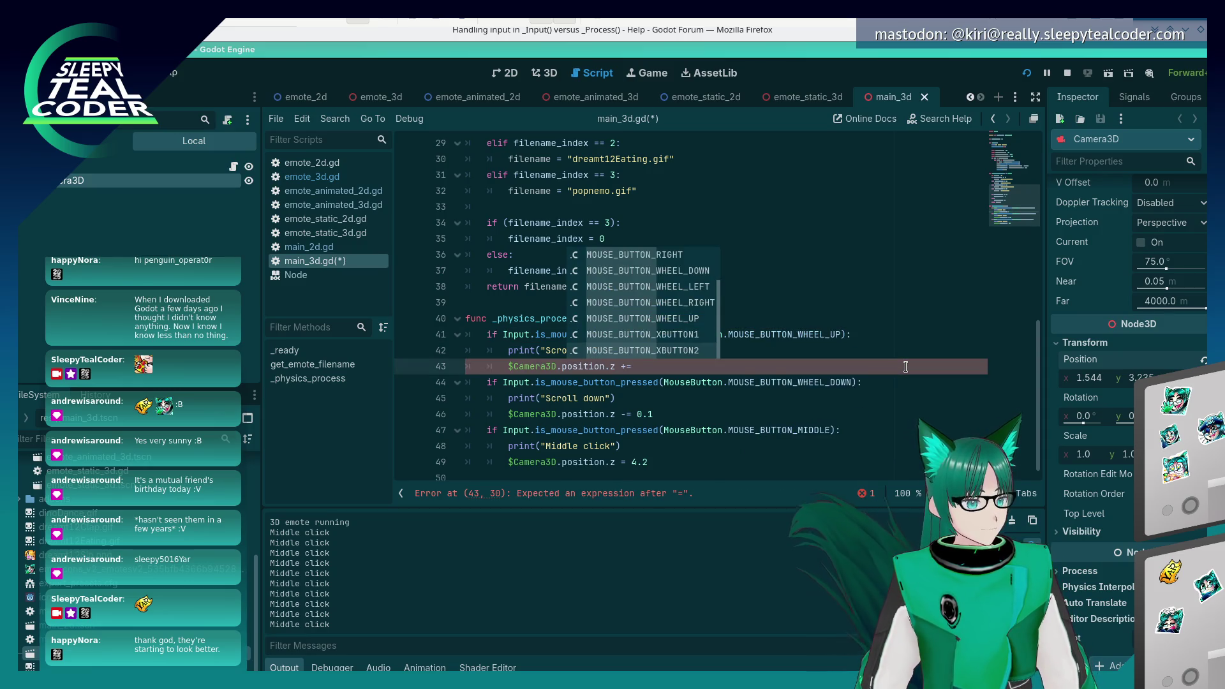
pyautogui.hotkey('ctrl', 's')
pyautogui.press('Escape')
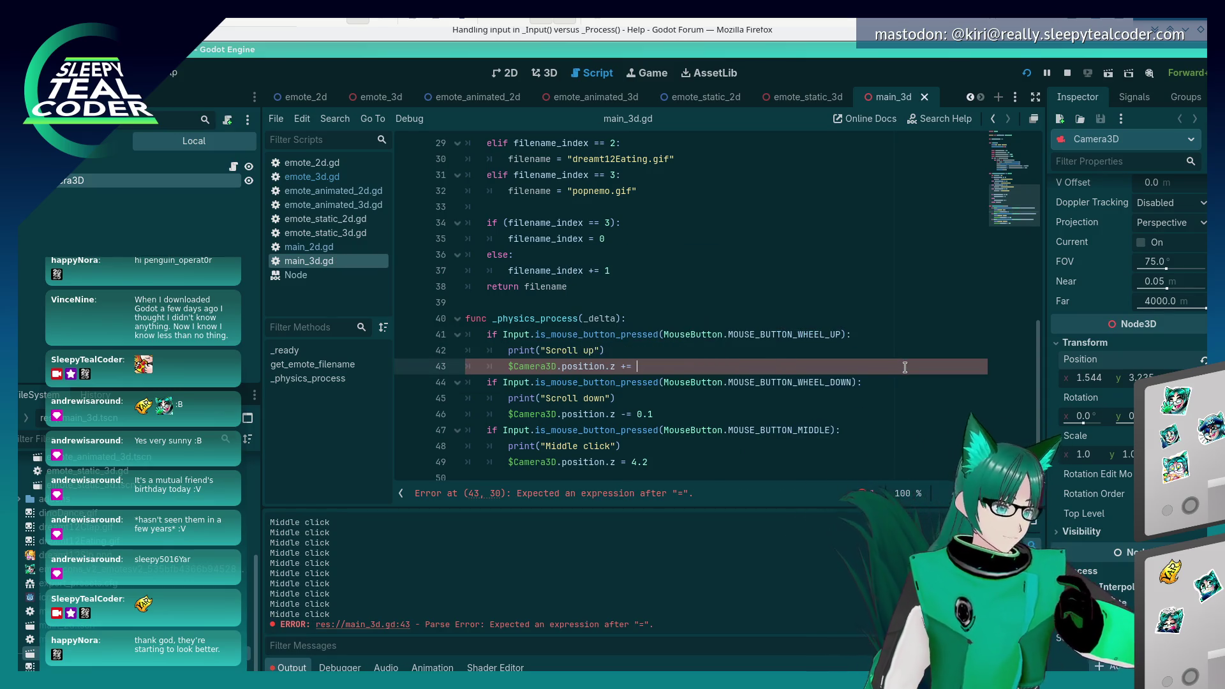
pyautogui.click(780, 346)
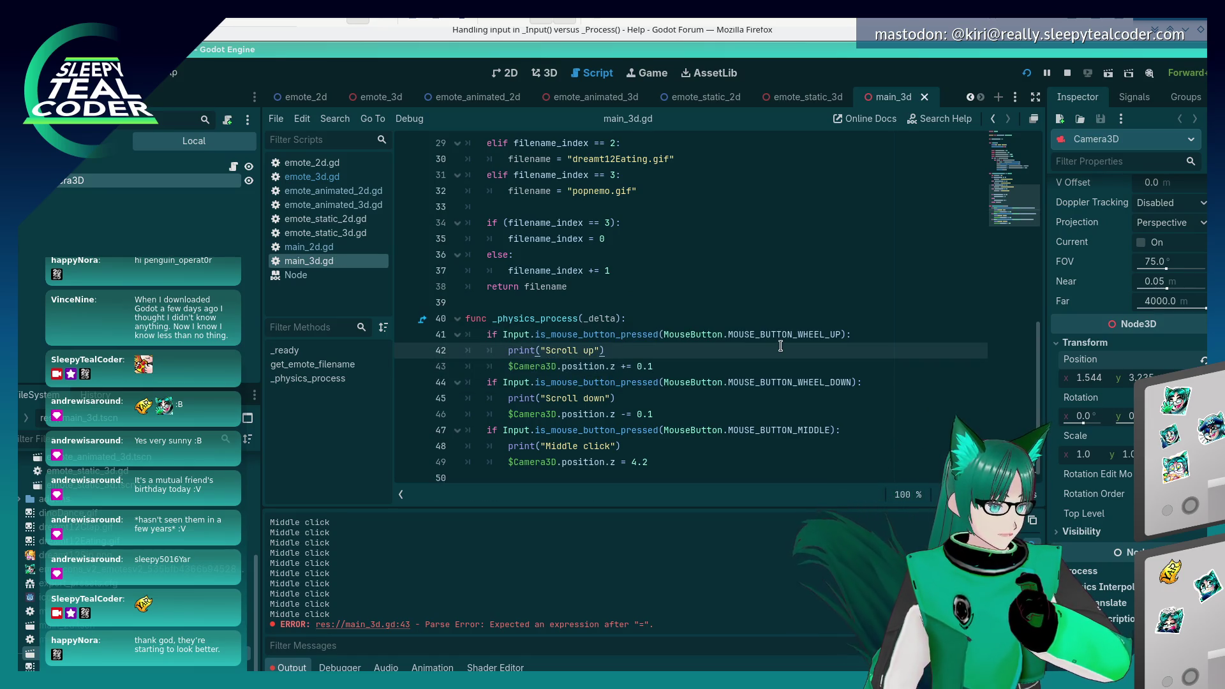
# - Hide built-in actions in the project's Input Map and close Project Settings
pyautogui.click(64, 72)
pyautogui.click(192, 93)
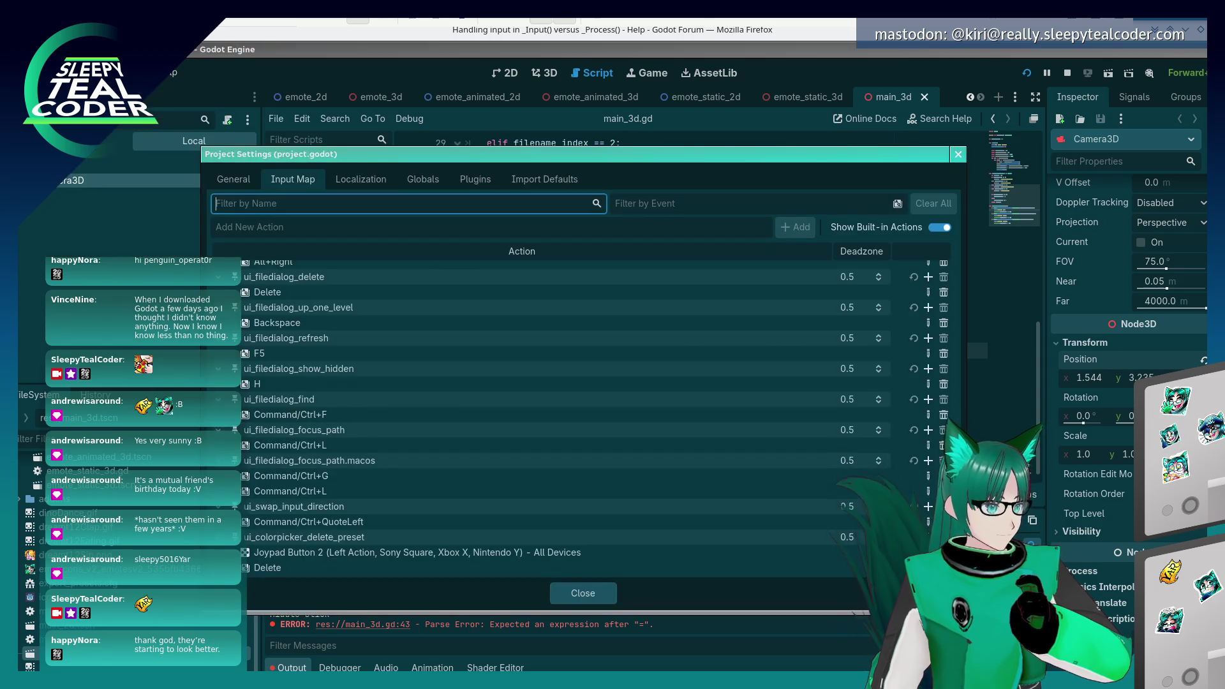
pyautogui.click(941, 228)
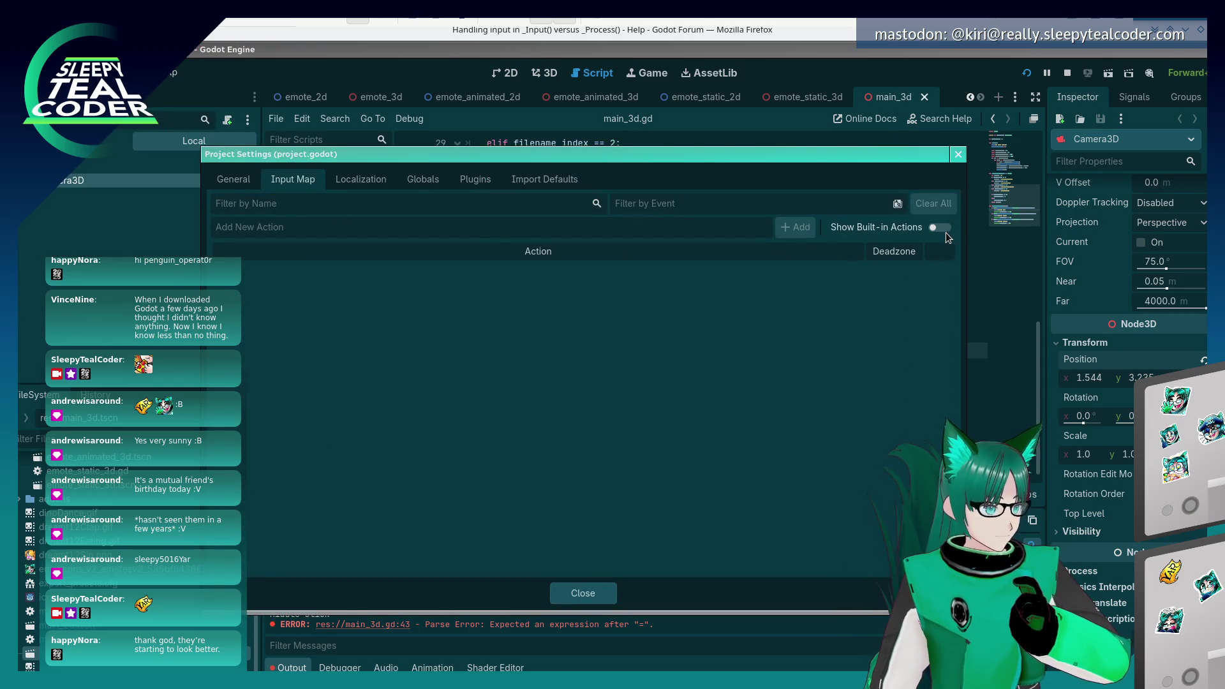
pyautogui.press('Escape')
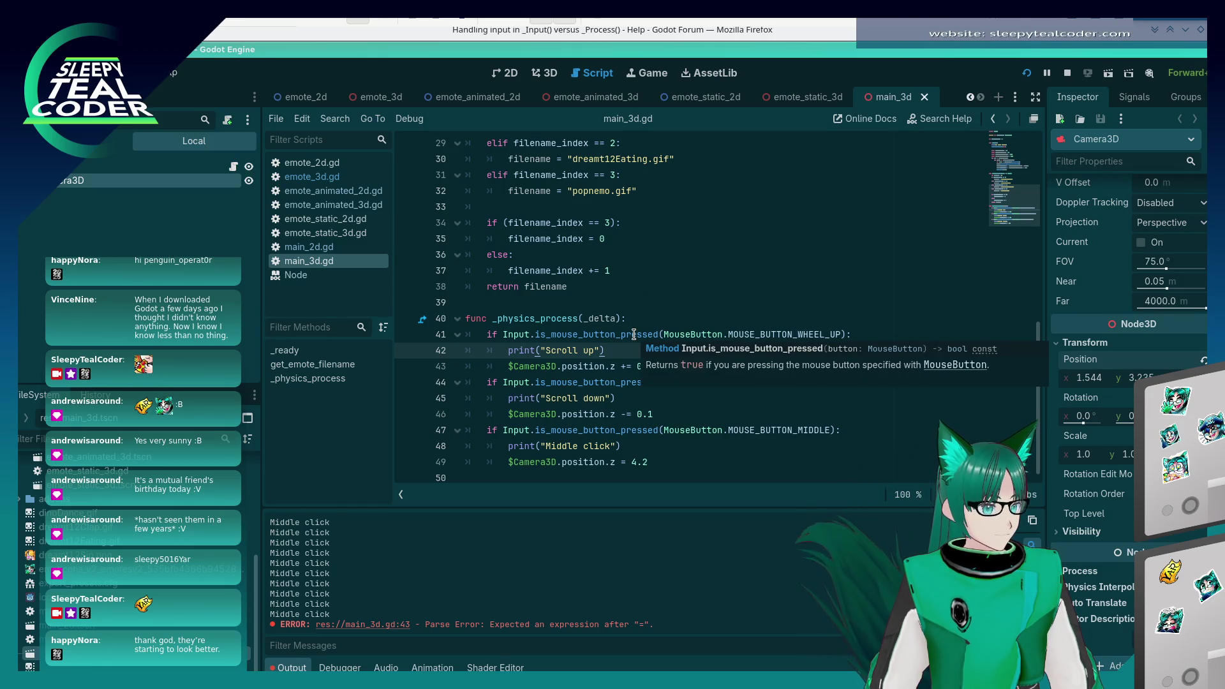
# - Try replacing is_mouse_button_pressed on line 41 with Input.is_action_just_pressed
pyautogui.doubleClick(634, 335)
pyautogui.click(659, 334)
pyautogui.press('BackSpace')
pyautogui.press('BackSpace')
pyautogui.press('BackSpace')
pyautogui.press('BackSpace')
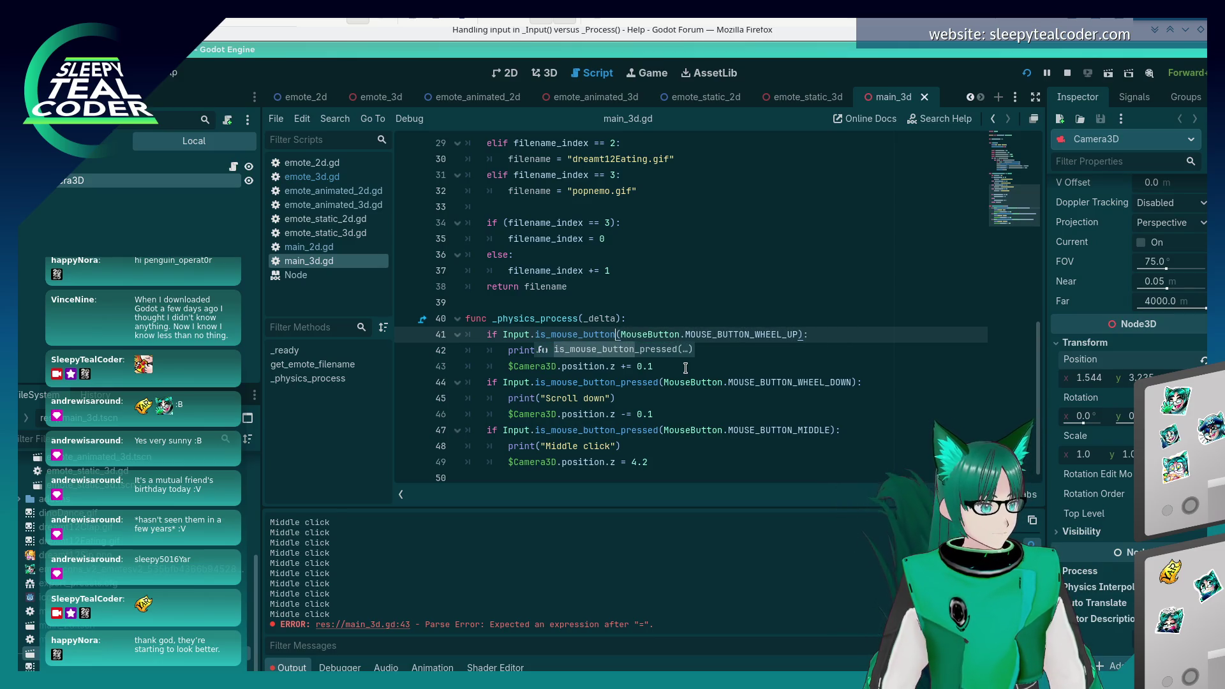
pyautogui.press('BackSpace')
pyautogui.press('BackSpace')
pyautogui.press('BackSpace')
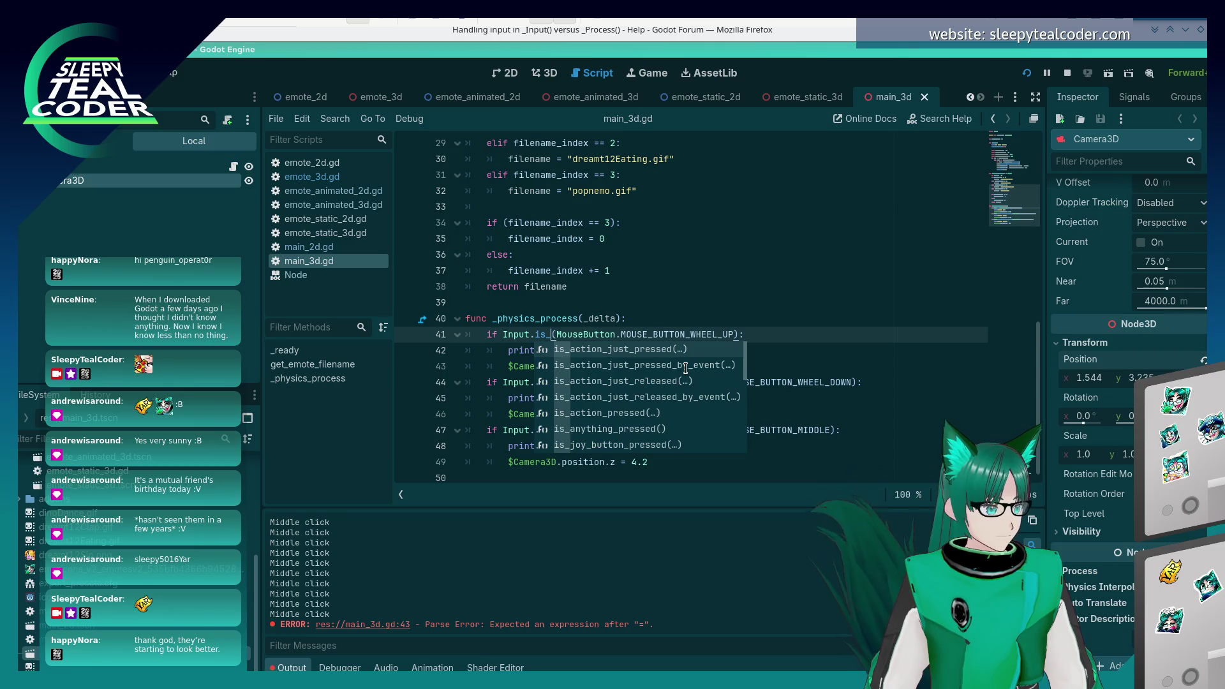
pyautogui.write('mous')
pyautogui.press('BackSpace')
pyautogui.press('BackSpace')
pyautogui.press('BackSpace')
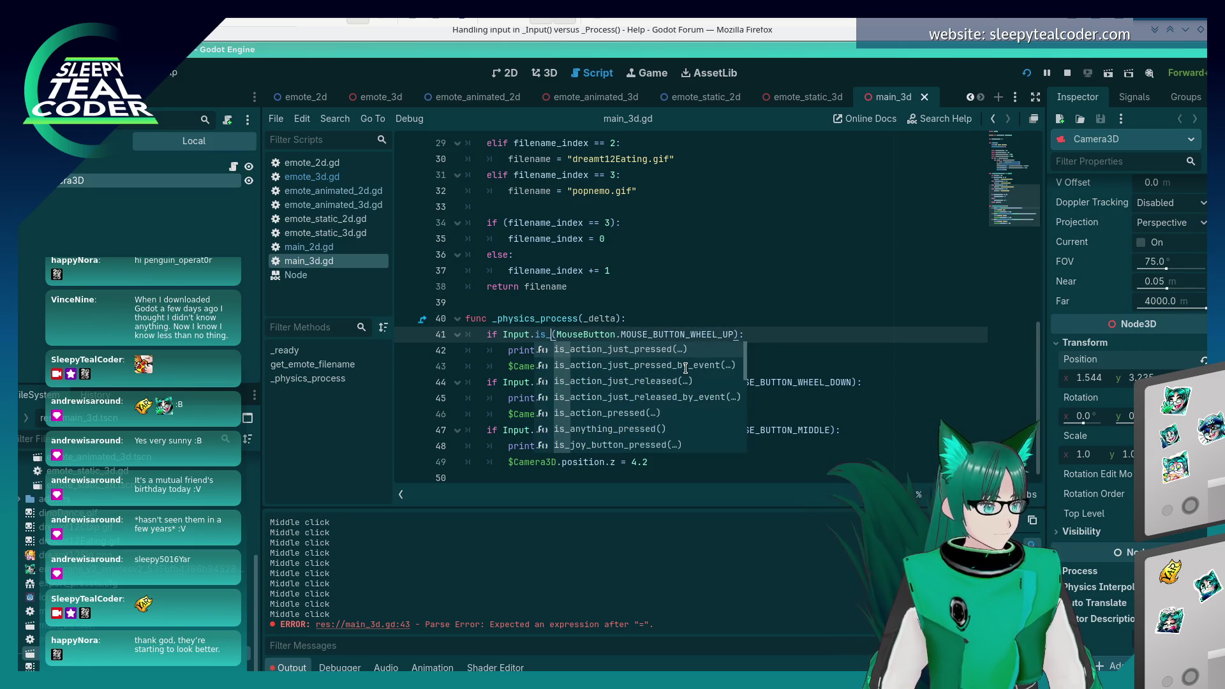
pyautogui.press('Return')
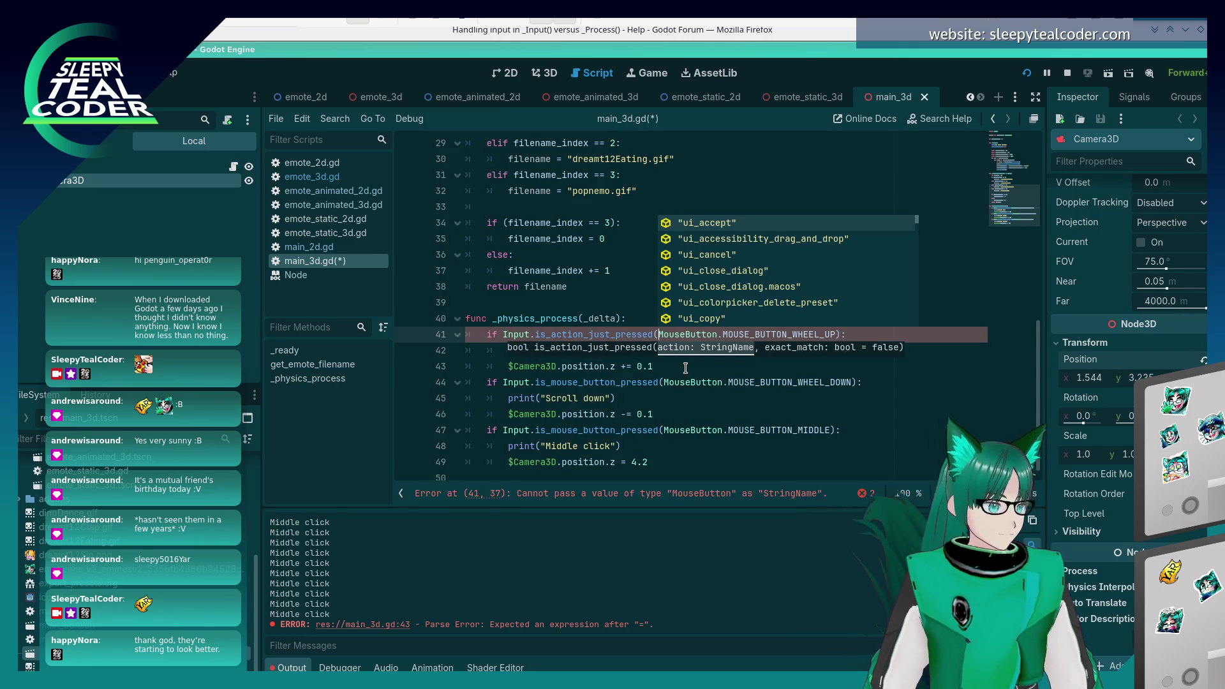
pyautogui.click(669, 369)
# - Revert line 41 to Input.is_mouse_button_pressed and save main_3d.gd
pyautogui.moveTo(659, 334); pyautogui.dragTo(834, 333)
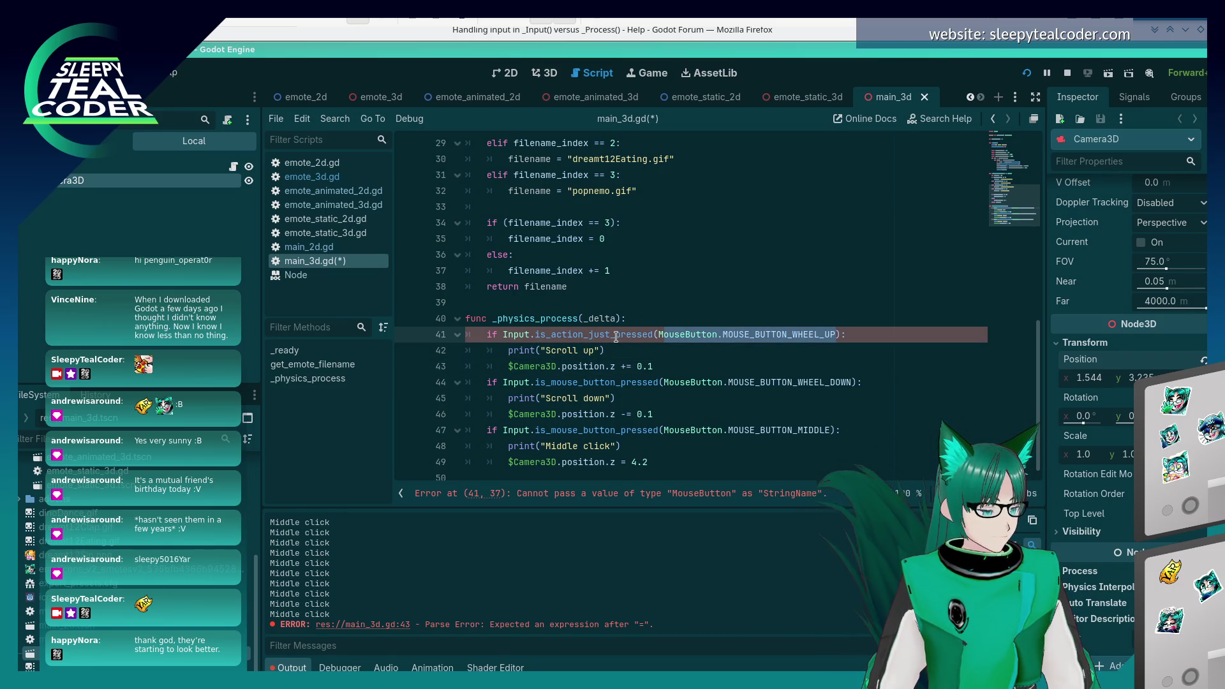
pyautogui.moveTo(616, 336)
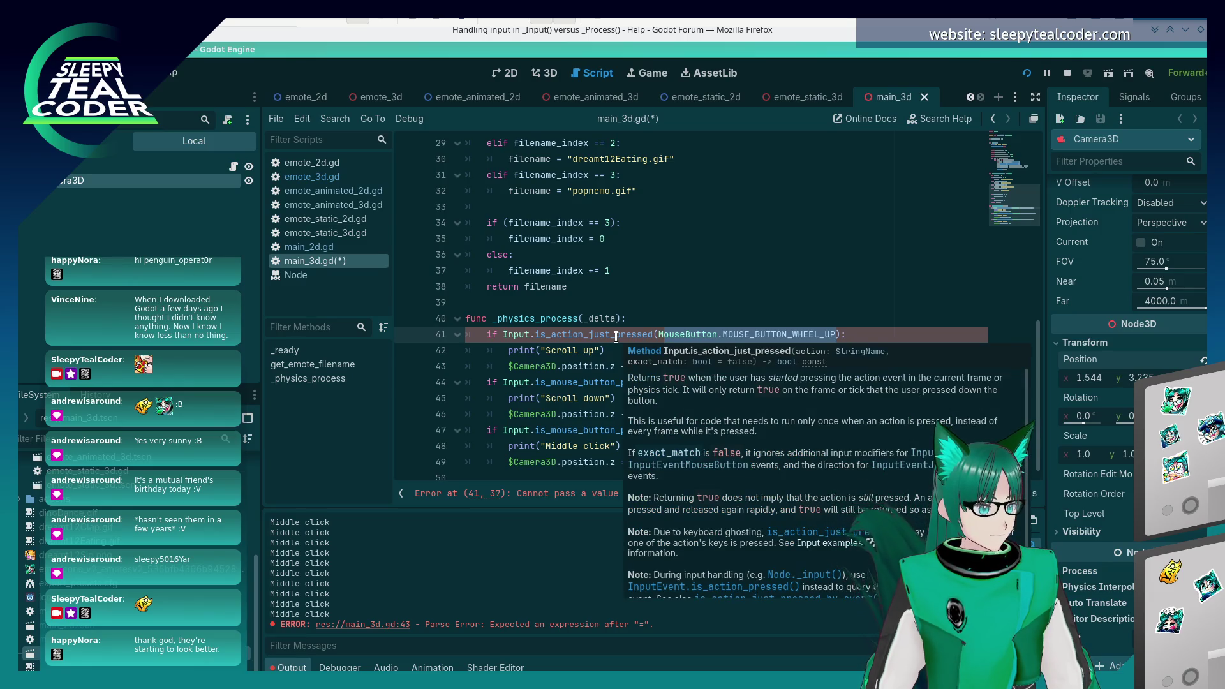
pyautogui.write('mouse_button_pressed')
pyautogui.click(750, 365)
pyautogui.press('BackSpace')
pyautogui.press('BackSpace')
pyautogui.press('BackSpace')
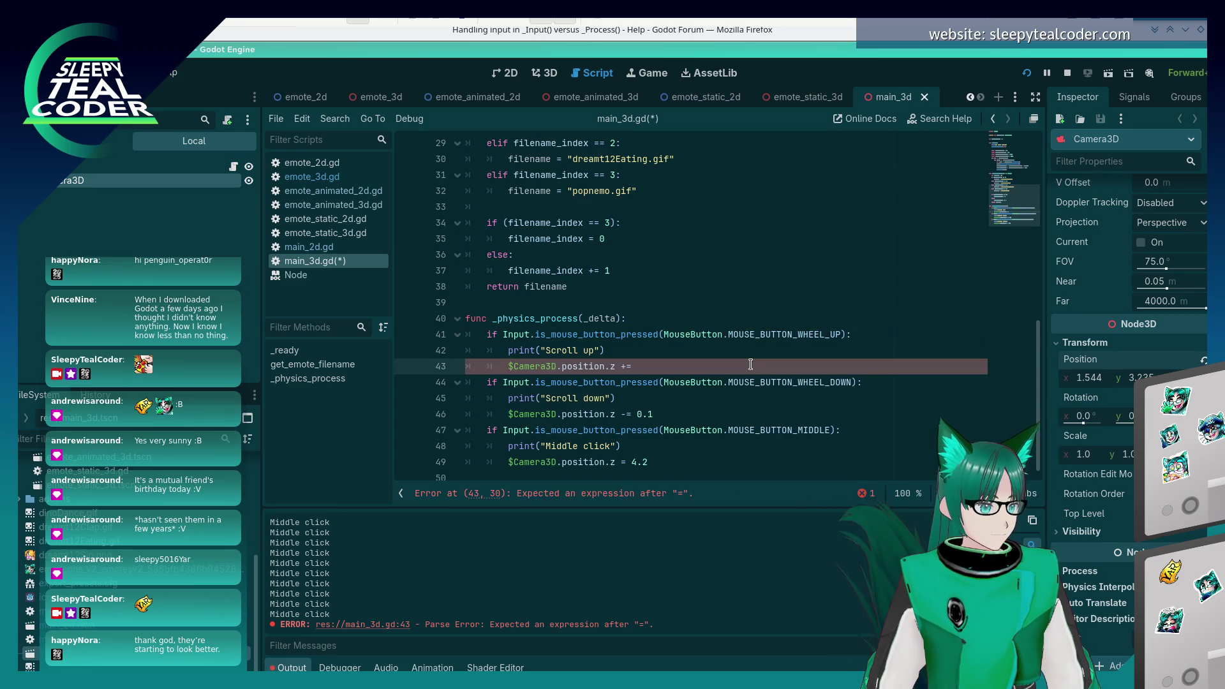
pyautogui.hotkey('ctrl', 's')
pyautogui.click(60, 72)
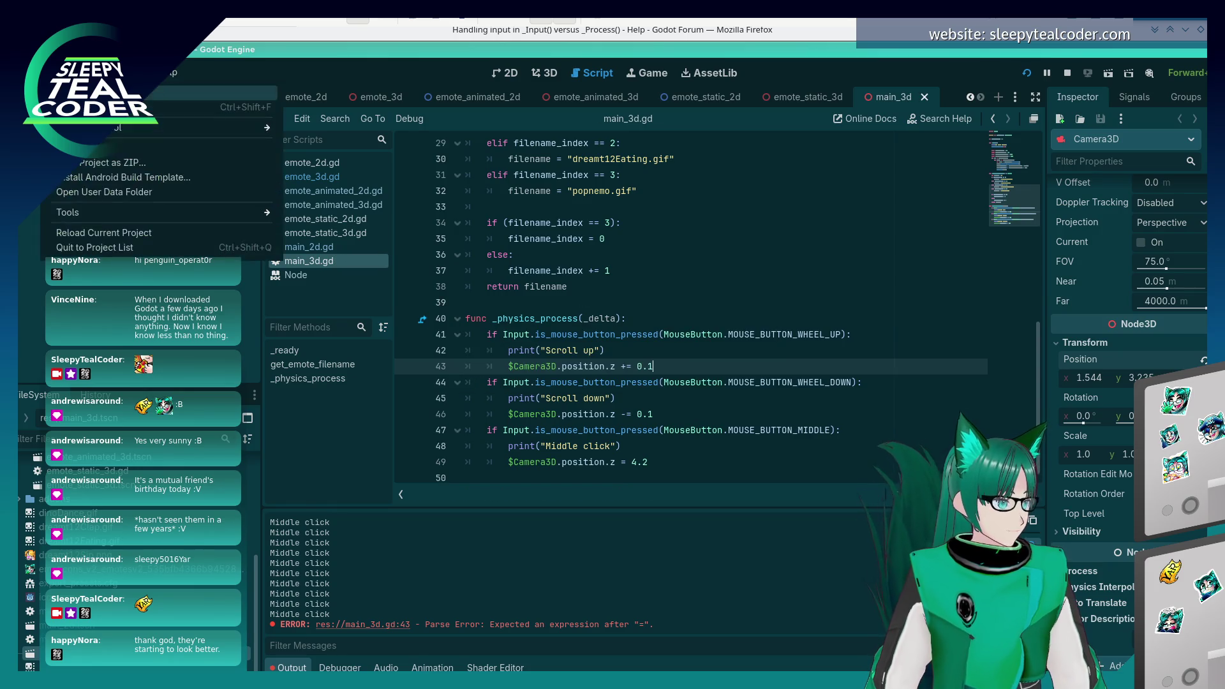
pyautogui.click(160, 93)
# - Add a scroll_up input action bound to Mouse Wheel Up
pyautogui.click(330, 246)
pyautogui.write('scrol')
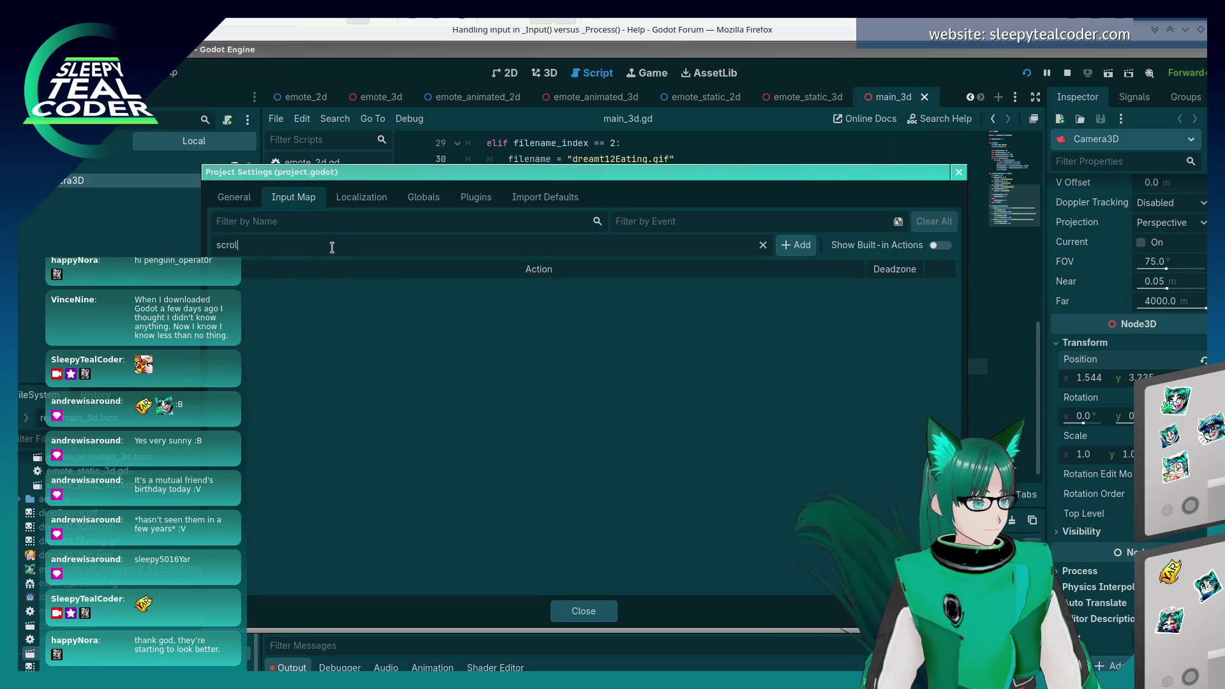
pyautogui.write('_up')
pyautogui.click(796, 245)
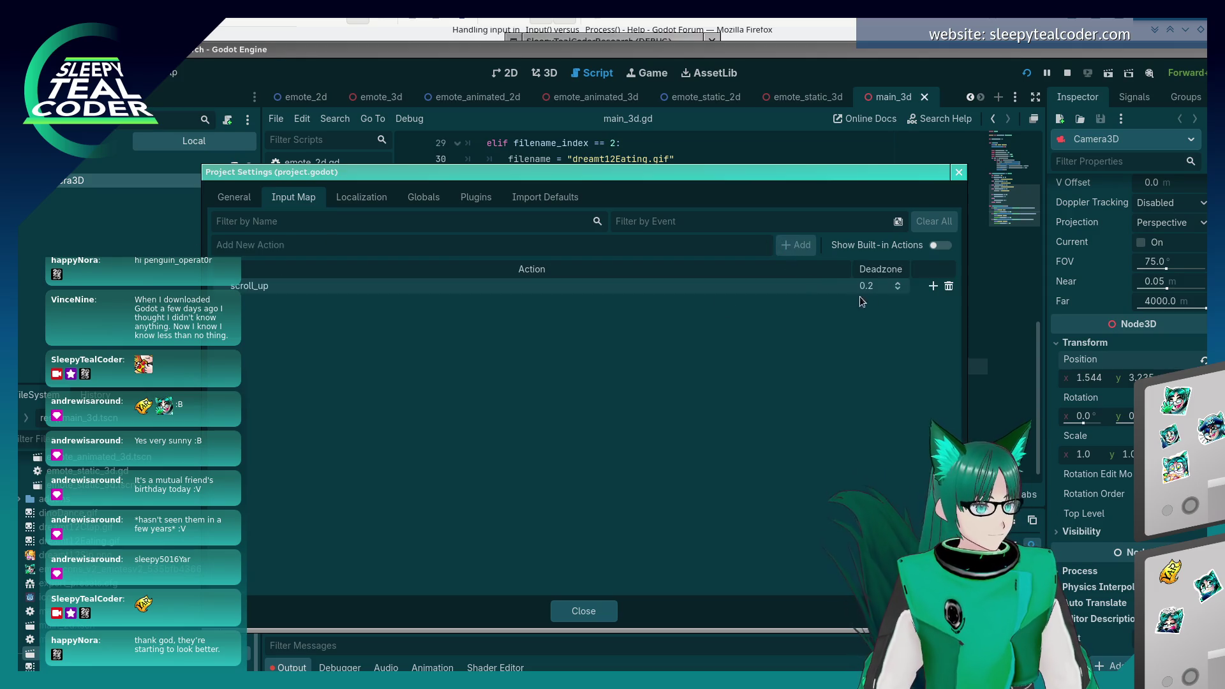
pyautogui.click(933, 285)
pyautogui.scroll(1, 514, 287)
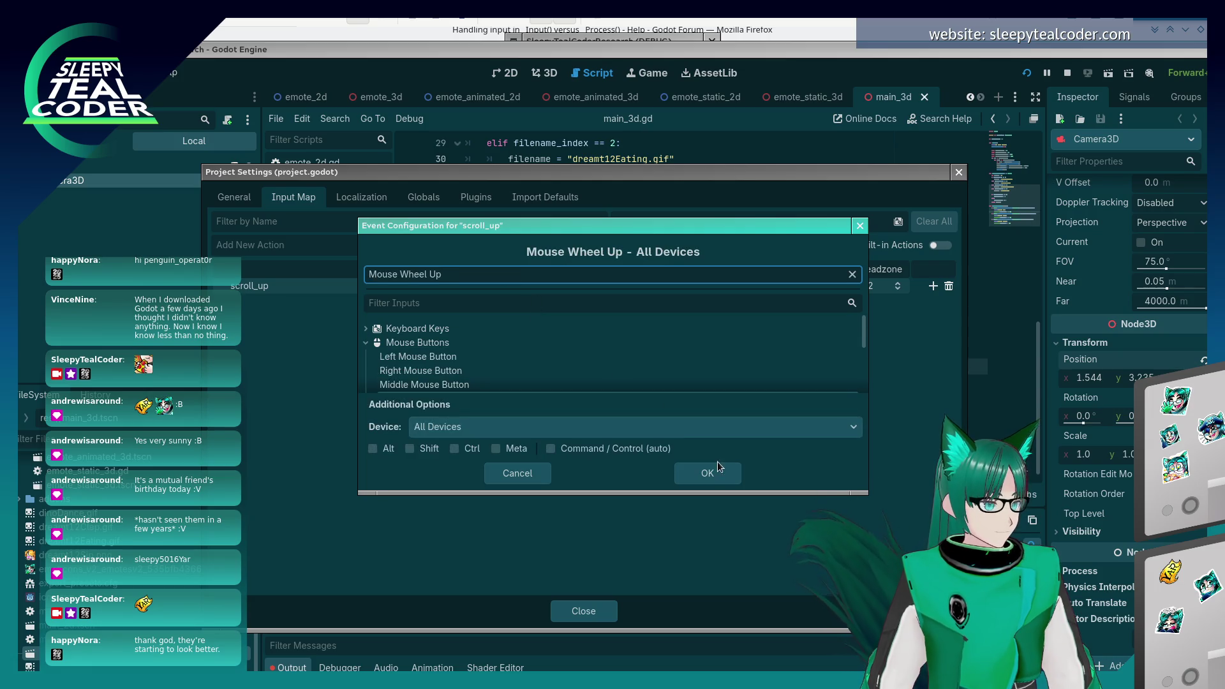
pyautogui.click(708, 473)
# - Add a scroll_down input action bound to Mouse Wheel Down
pyautogui.click(492, 243)
pyautogui.write('scroll_down')
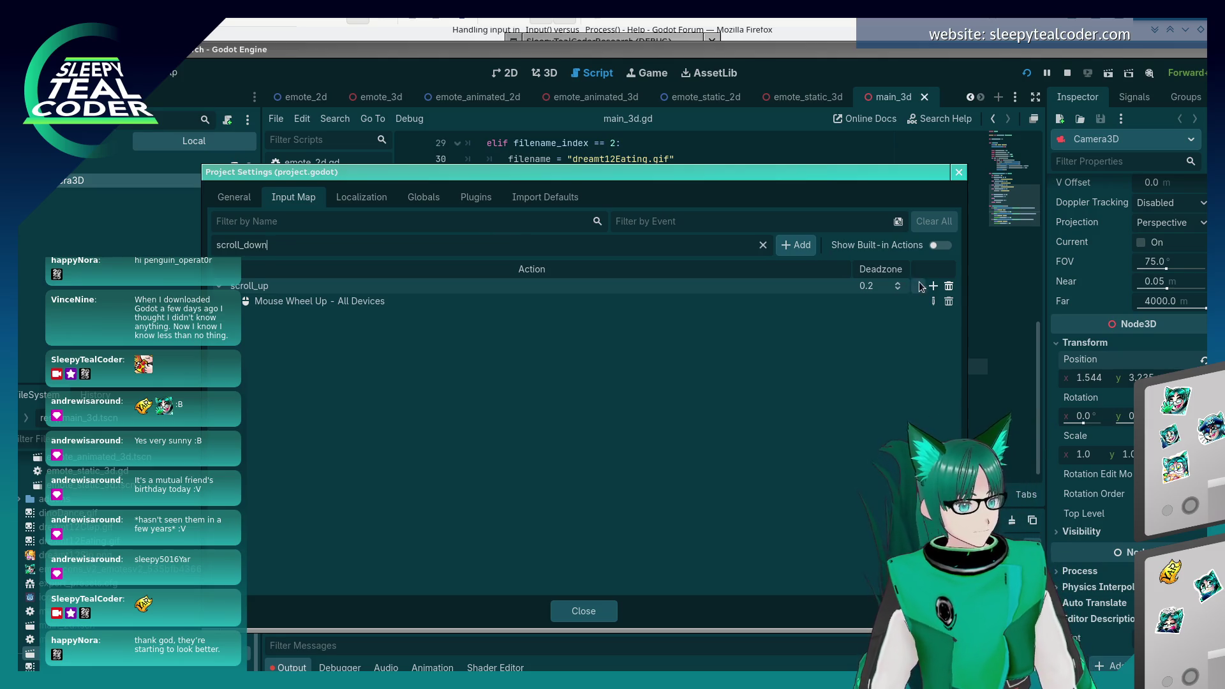
pyautogui.click(789, 244)
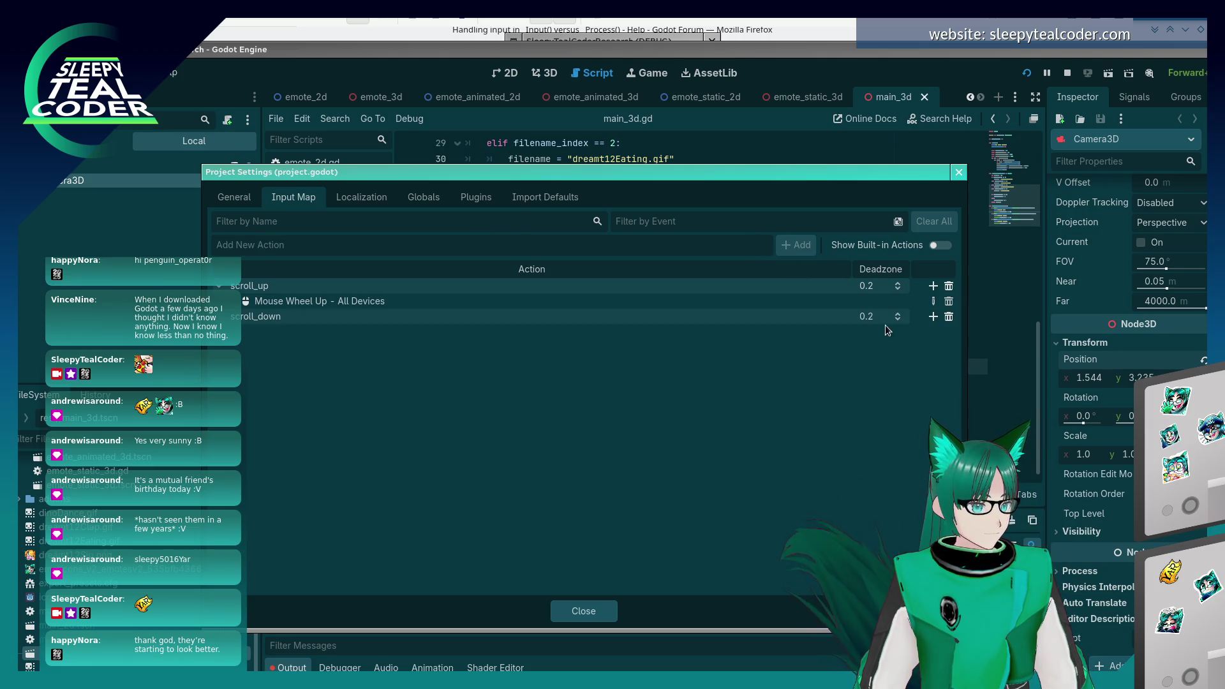
pyautogui.click(933, 317)
pyautogui.scroll(-1, 636, 335)
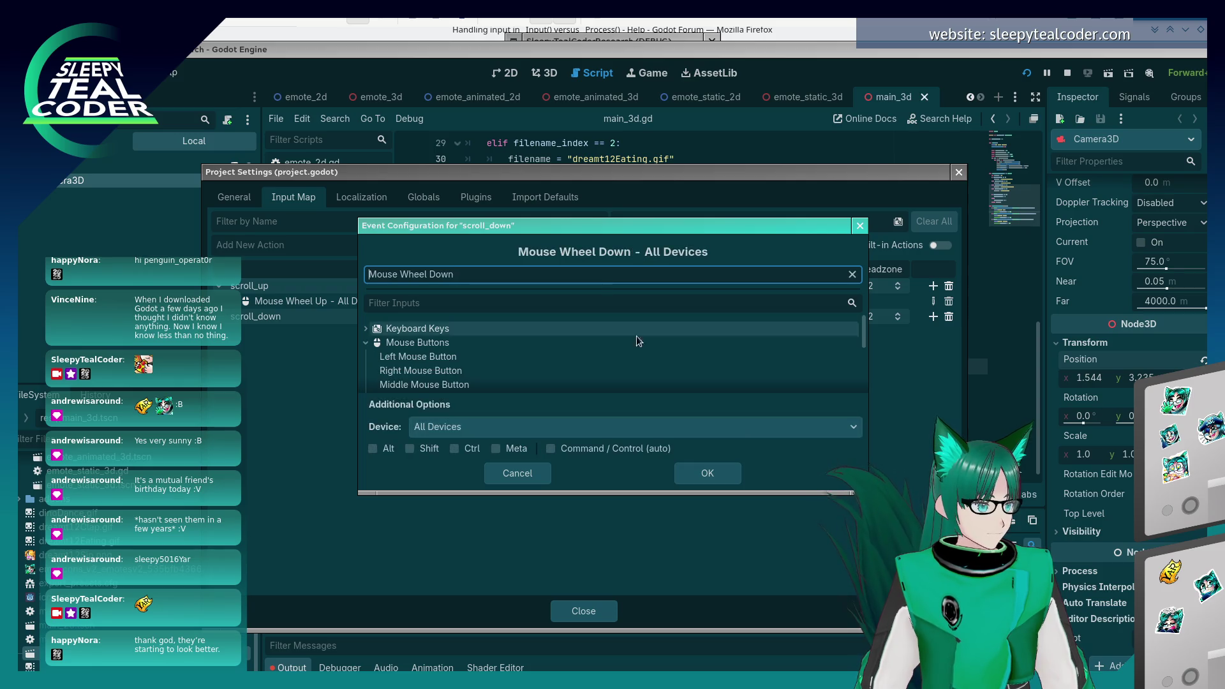
pyautogui.click(712, 473)
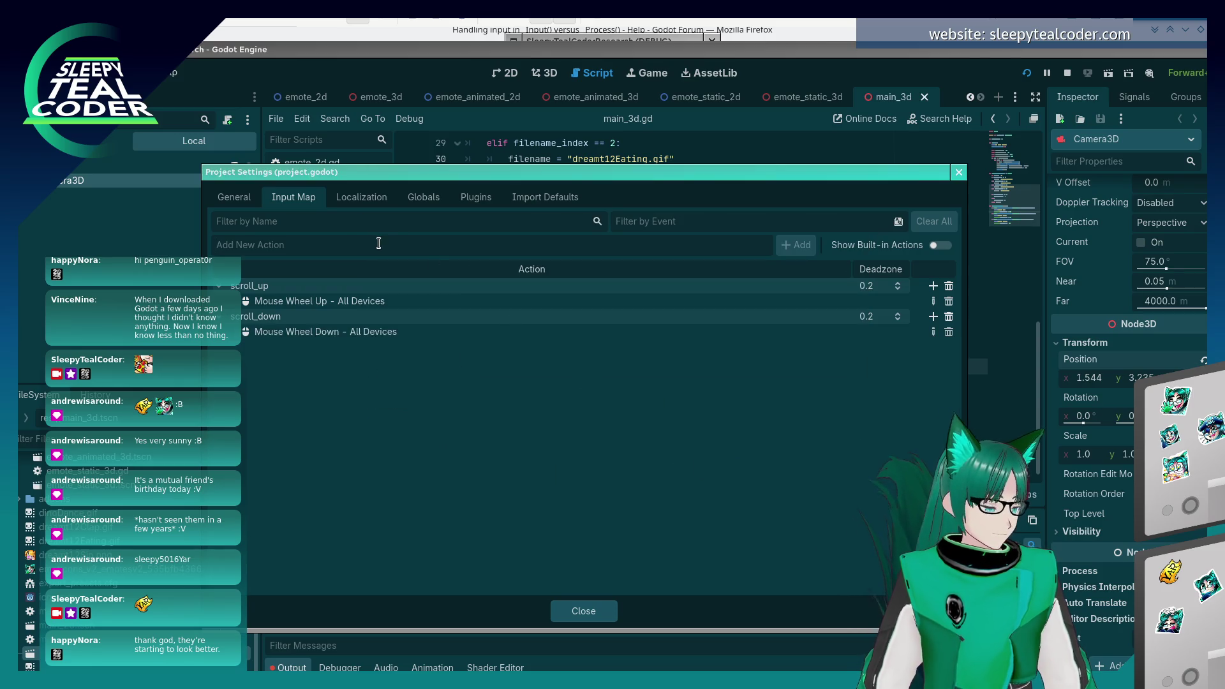
# - Add a middle_click action bound to the Middle Mouse Button and close Project Settings
pyautogui.write('middle_click')
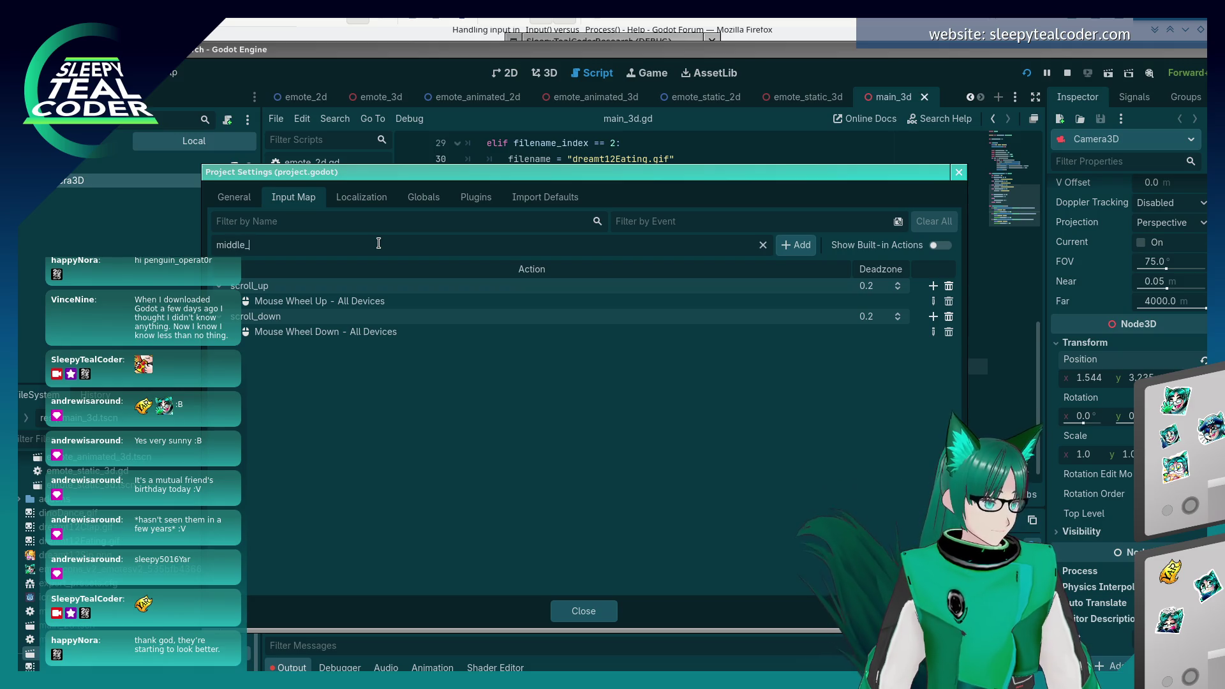
pyautogui.click(798, 245)
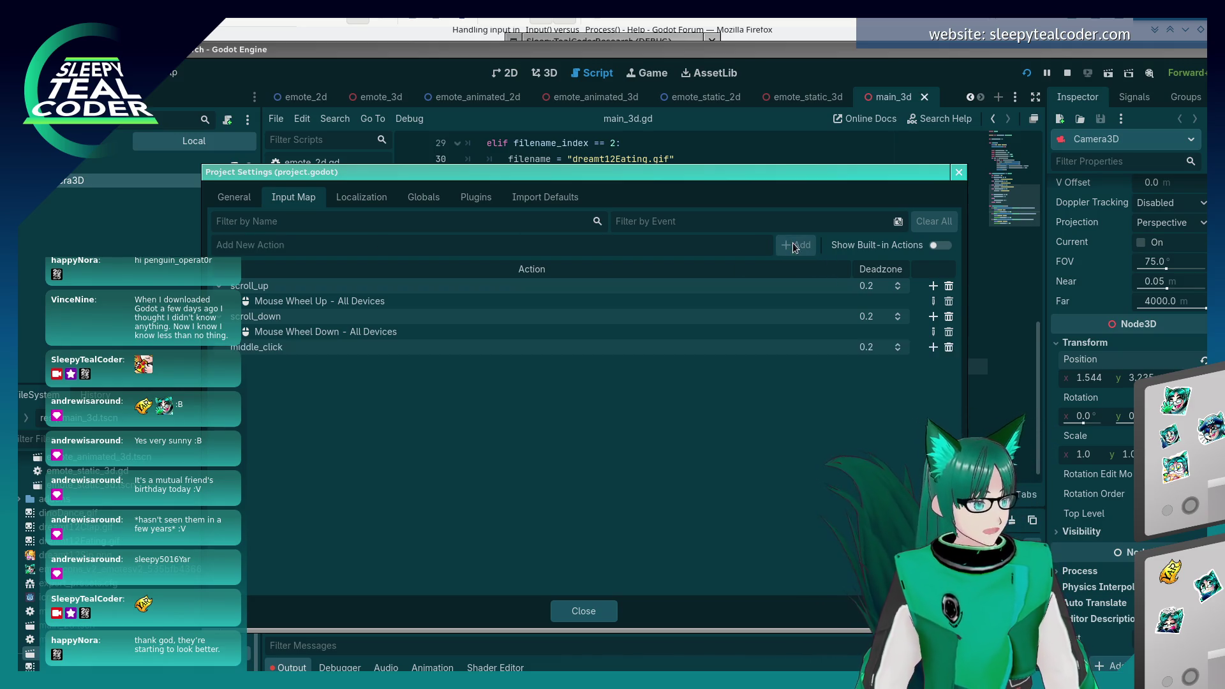
pyautogui.click(932, 347)
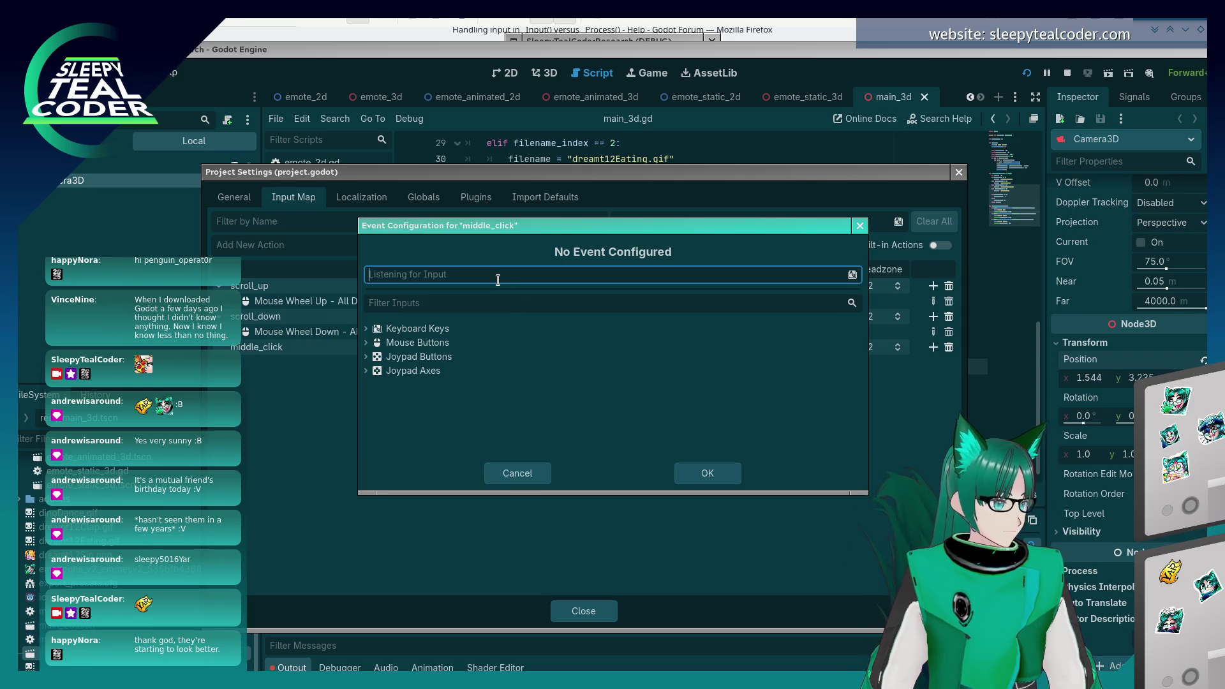
pyautogui.middleClick(529, 313)
pyautogui.click(701, 472)
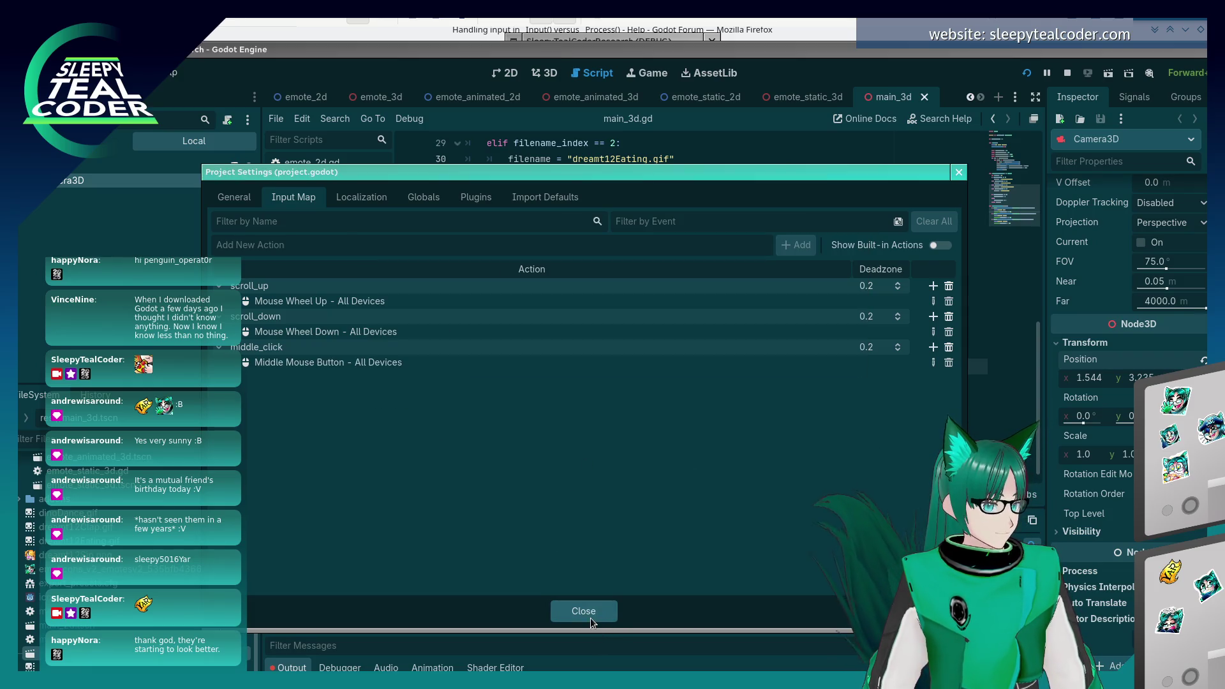
pyautogui.click(589, 617)
pyautogui.moveTo(664, 334); pyautogui.dragTo(841, 335)
# - Change line 41's check to Input.is_action_pressed("scroll_up")
pyautogui.press('BackSpace')
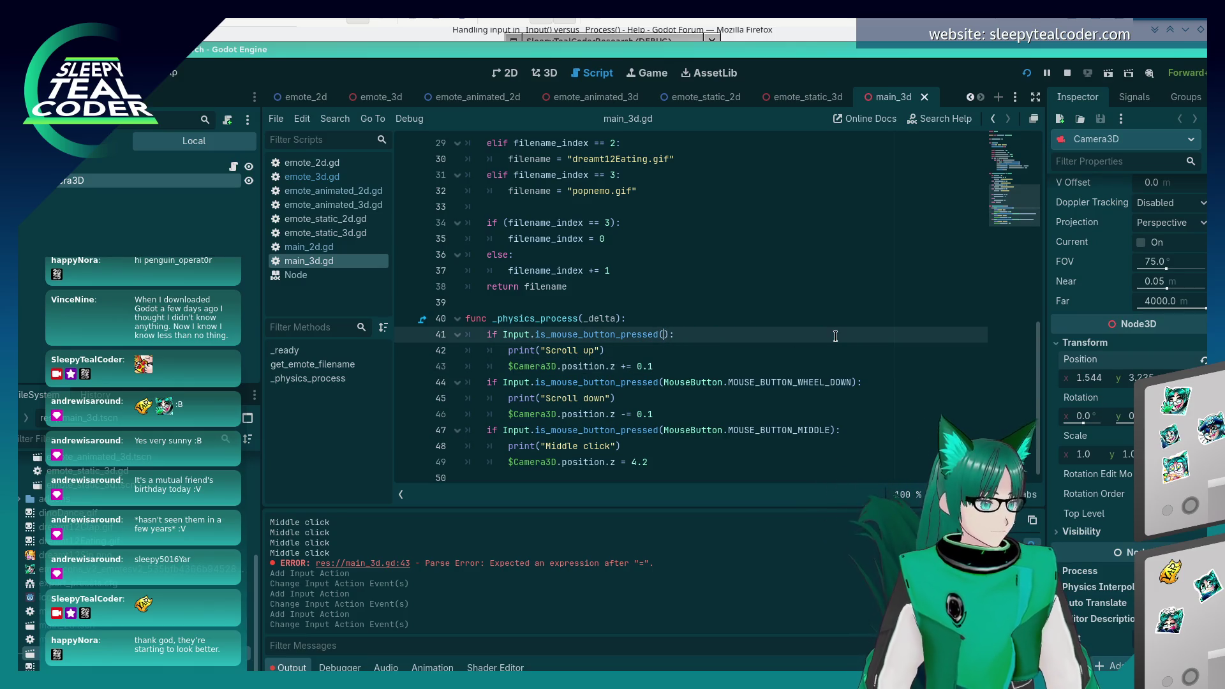
pyautogui.press('BackSpace')
pyautogui.press('BackSpace')
pyautogui.press('BackSpace')
pyautogui.write('act:')
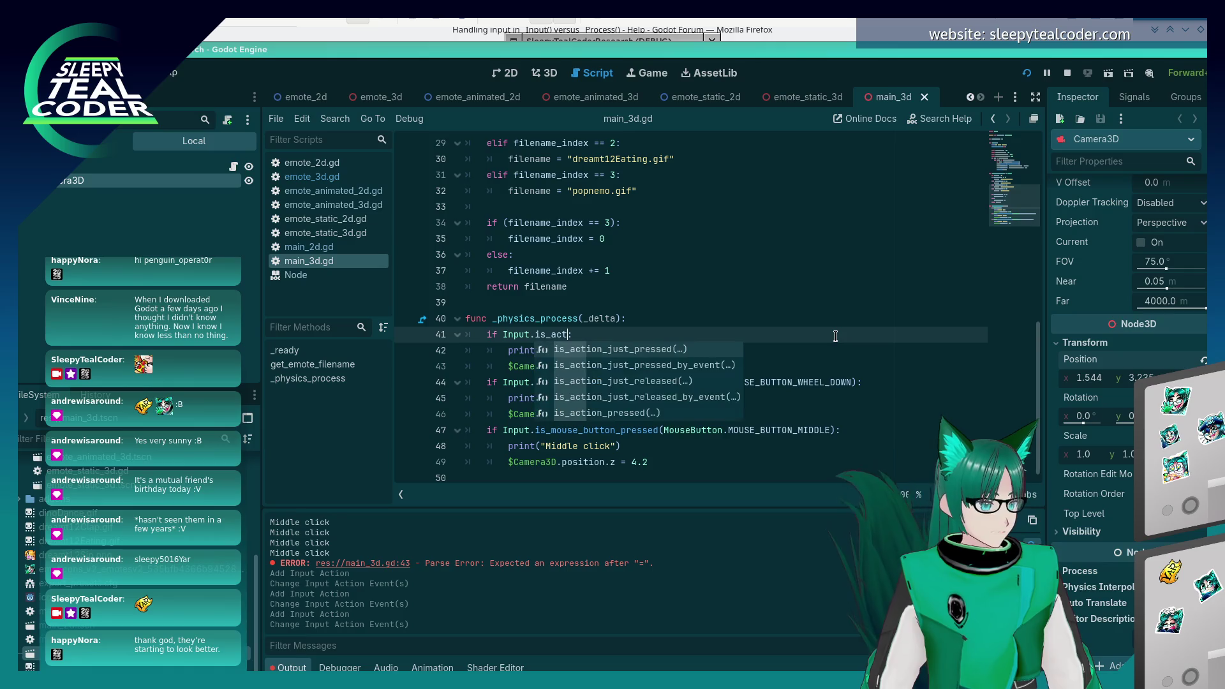
pyautogui.press('Down')
pyautogui.press('Down')
pyautogui.press('Down')
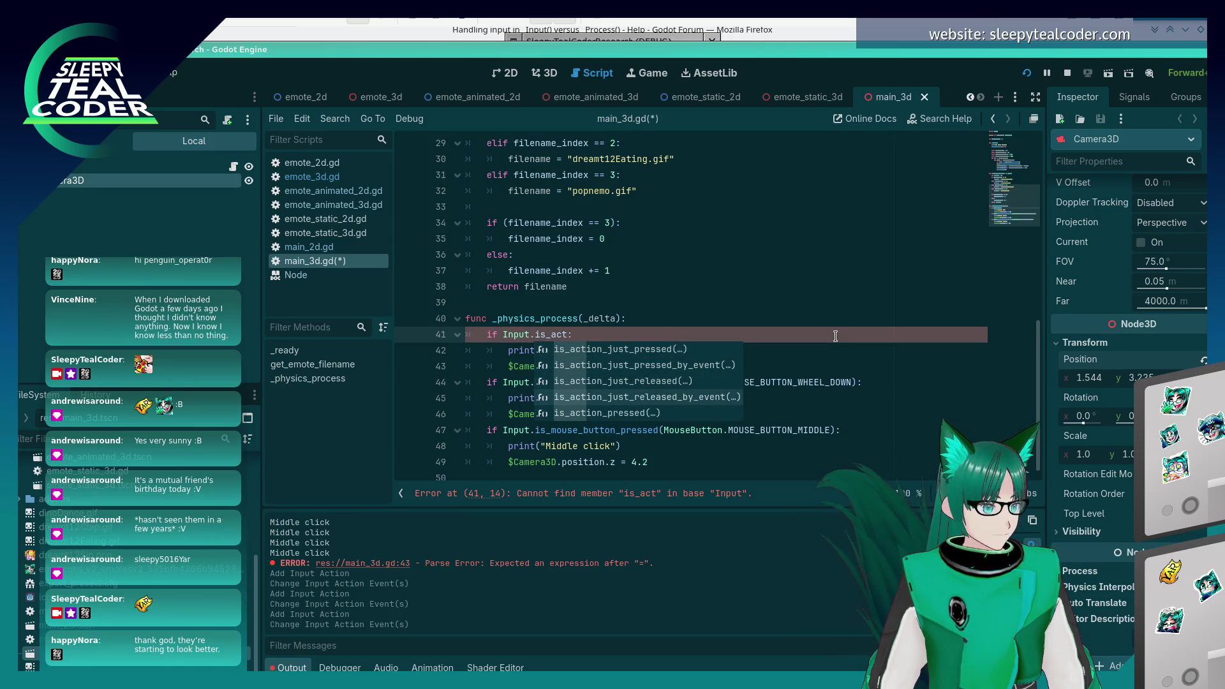
pyautogui.press('Return')
pyautogui.write('"')
pyautogui.write('scroll_up")')
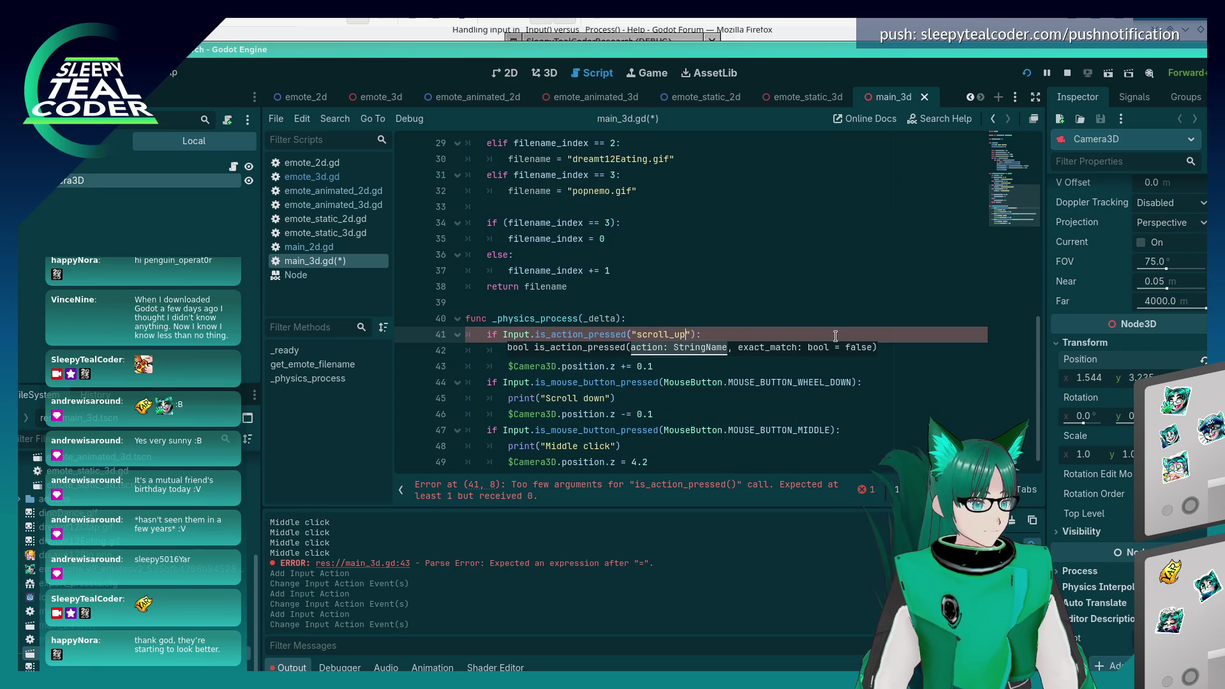
pyautogui.press('Return')
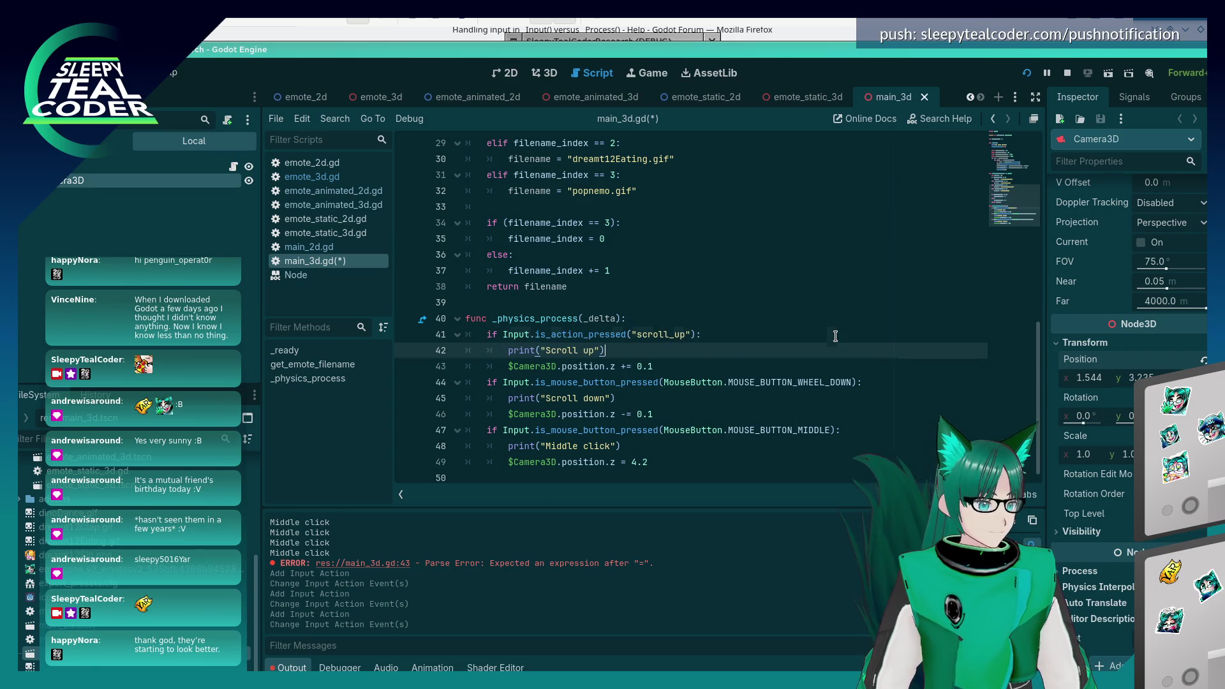
# - Change line 44's check to Input.is_action_pressed("scroll_down")
pyautogui.hotkey('ctrl', 'shift', 'Left')
pyautogui.hotkey('ctrl', 'shift', 'Left')
pyautogui.hotkey('ctrl', 'shift', 'Left')
pyautogui.hotkey('ctrl', 'c')
pyautogui.press('Down')
pyautogui.press('Down')
pyautogui.press('Down')
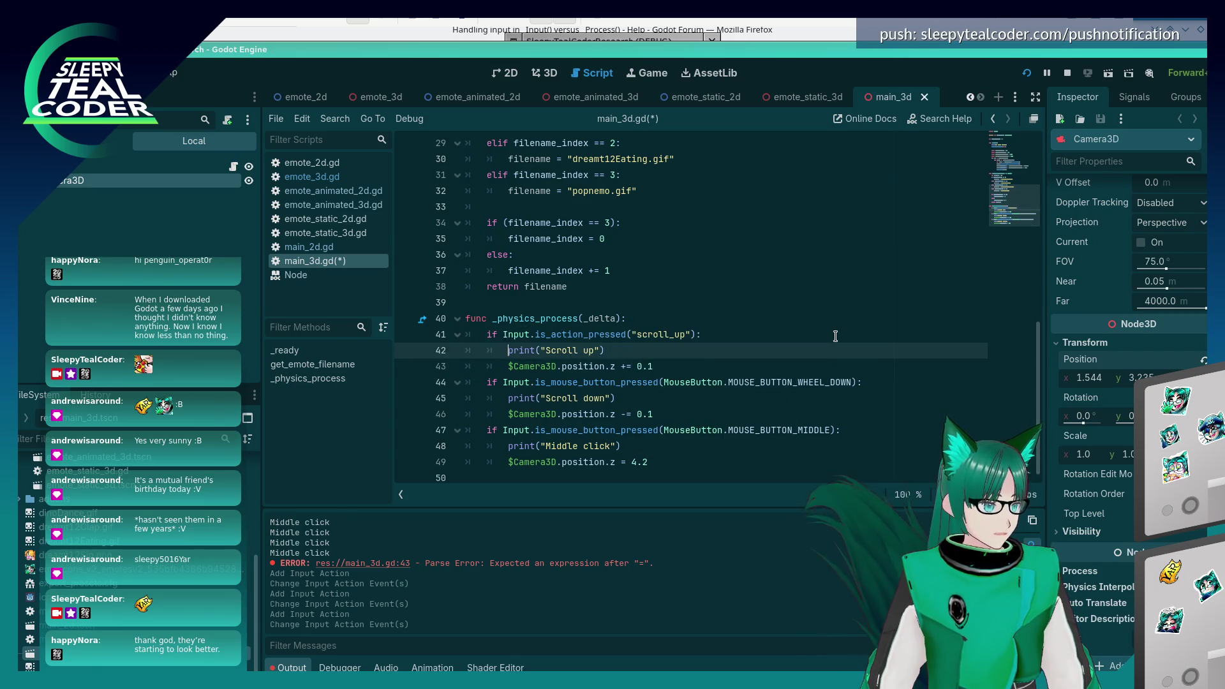
pyautogui.hotkey('shift', 'End')
pyautogui.hotkey('ctrl', 'v')
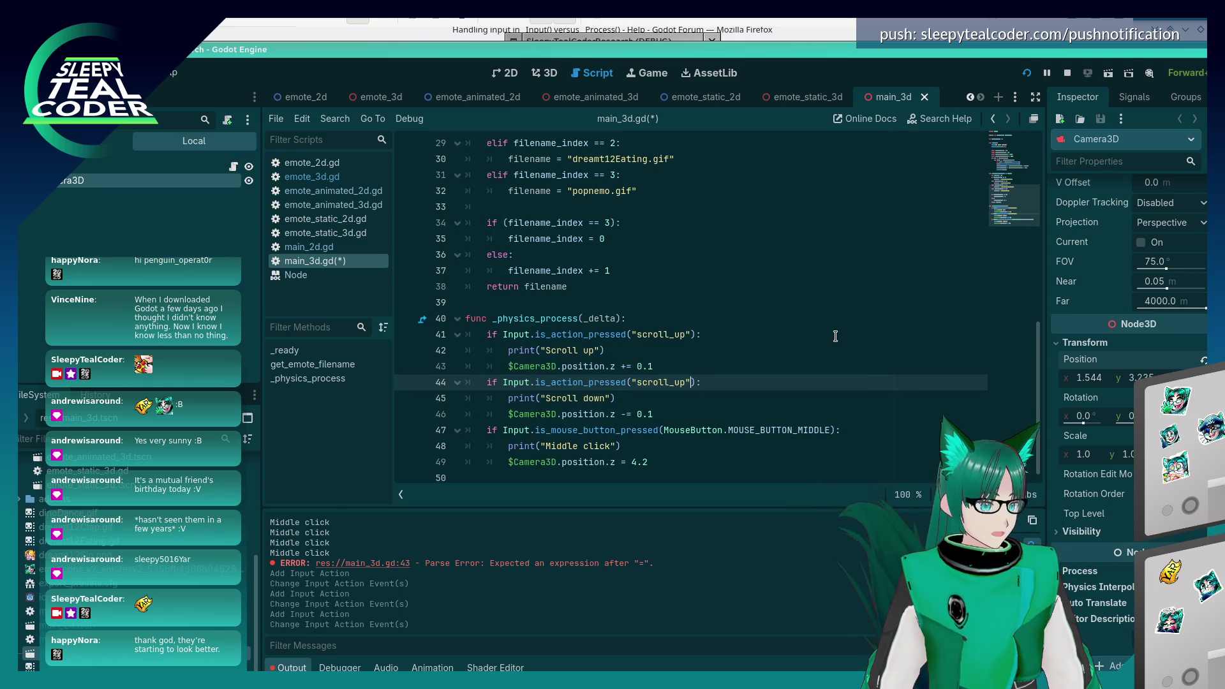
pyautogui.write('dow')
pyautogui.press('Return')
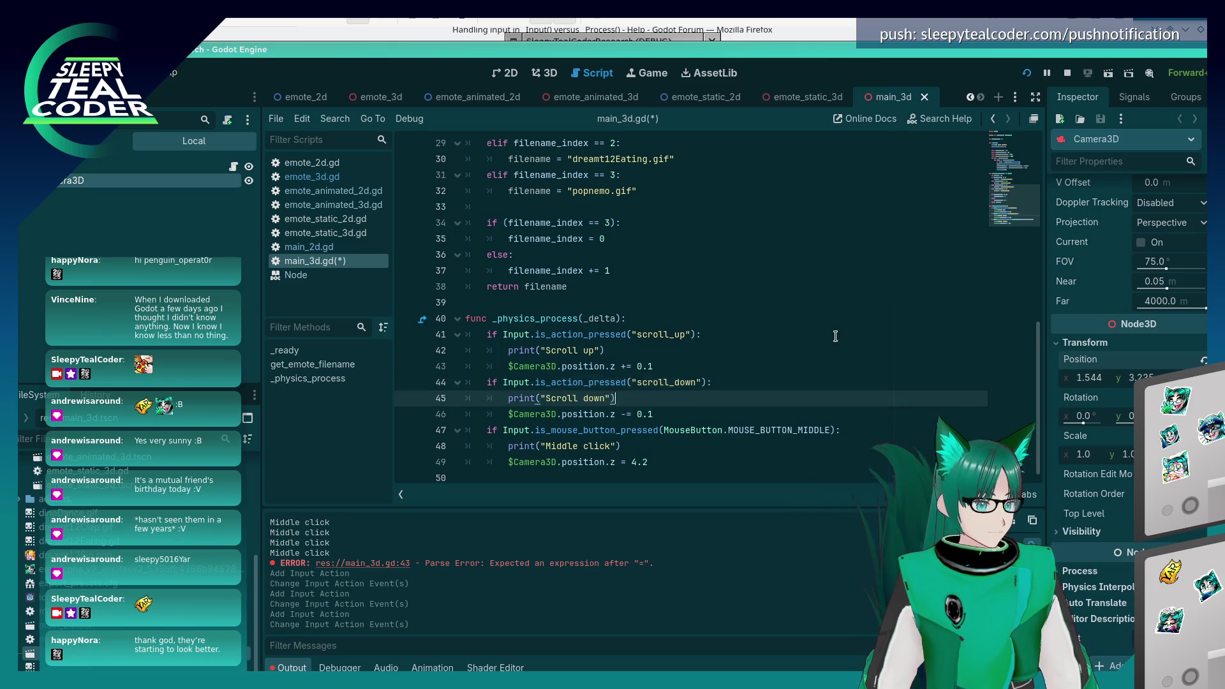
# - Change line 47's check to Input.is_action_pressed("middle_click") and save the script
pyautogui.press('Down')
pyautogui.press('Down')
pyautogui.press('Down')
pyautogui.press('End')
pyautogui.press('Left')
pyautogui.hotkey('ctrl', 'shift', 'Left')
pyautogui.hotkey('ctrl', 'shift', 'Left')
pyautogui.hotkey('ctrl', 'shift', 'Left')
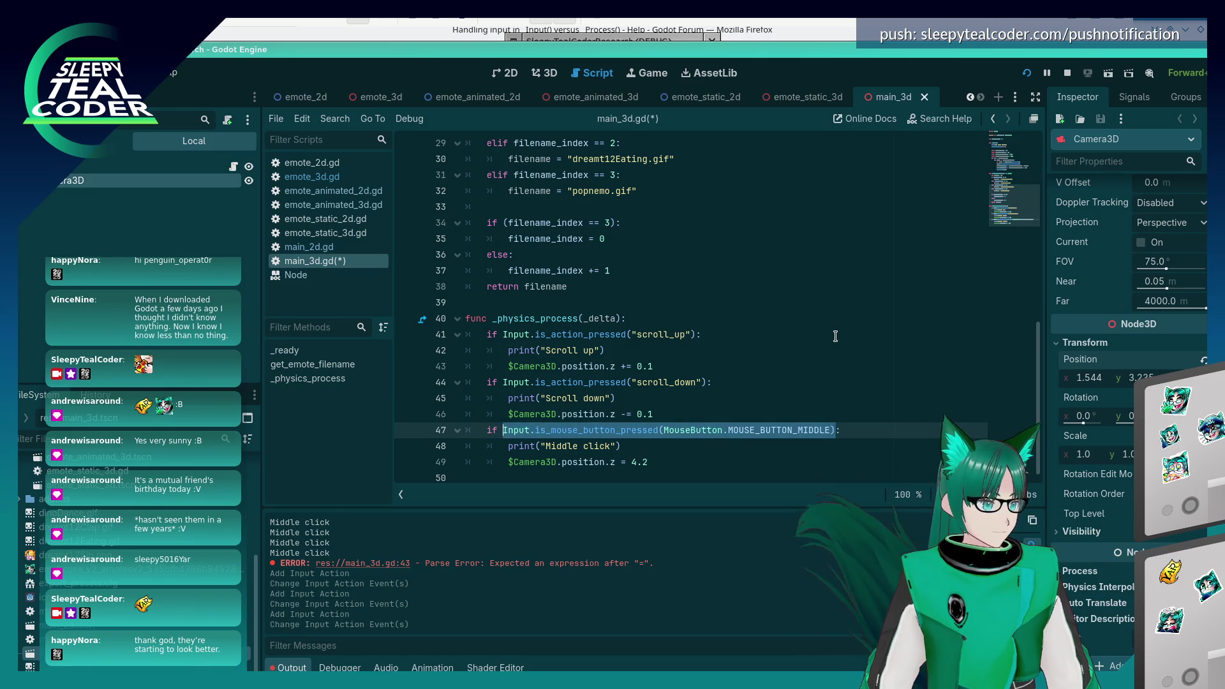
pyautogui.hotkey('ctrl', 'v')
pyautogui.press('BackSpace')
pyautogui.press('BackSpace')
pyautogui.press('BackSpace')
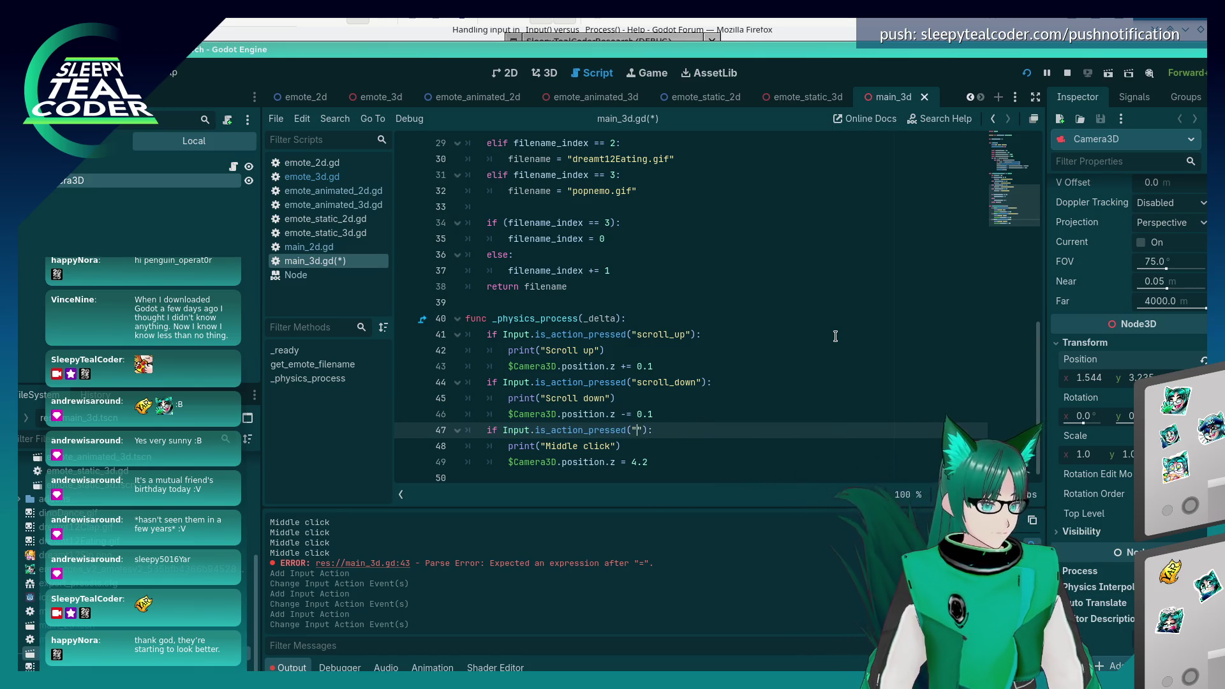
pyautogui.write('middle_click')
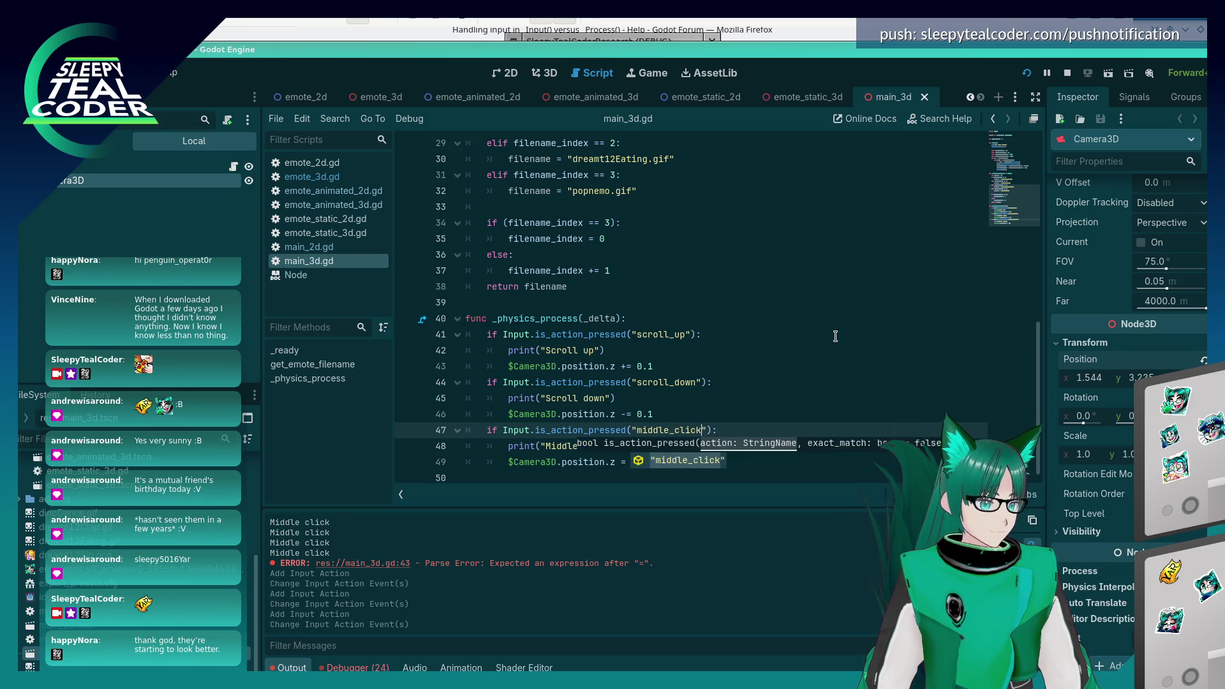
pyautogui.hotkey('ctrl', 's')
pyautogui.click(765, 353)
# - Test-run the project, stop it, and export all presets as a Release build
pyautogui.click(1026, 73)
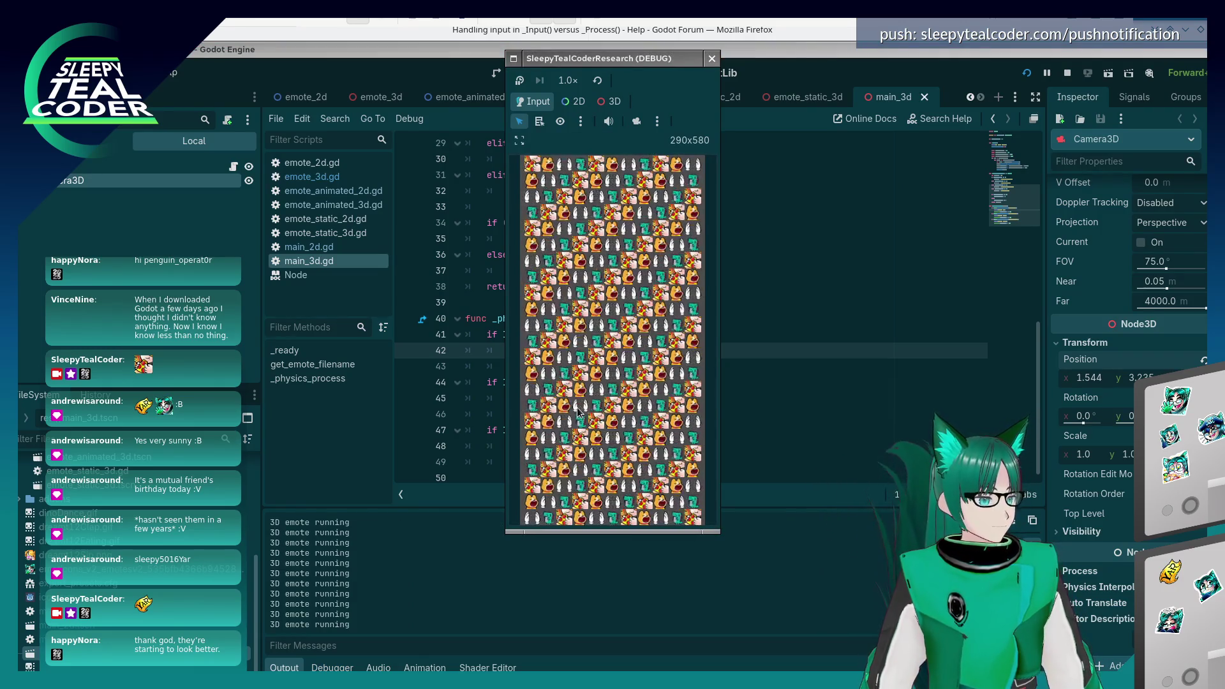
pyautogui.click(711, 58)
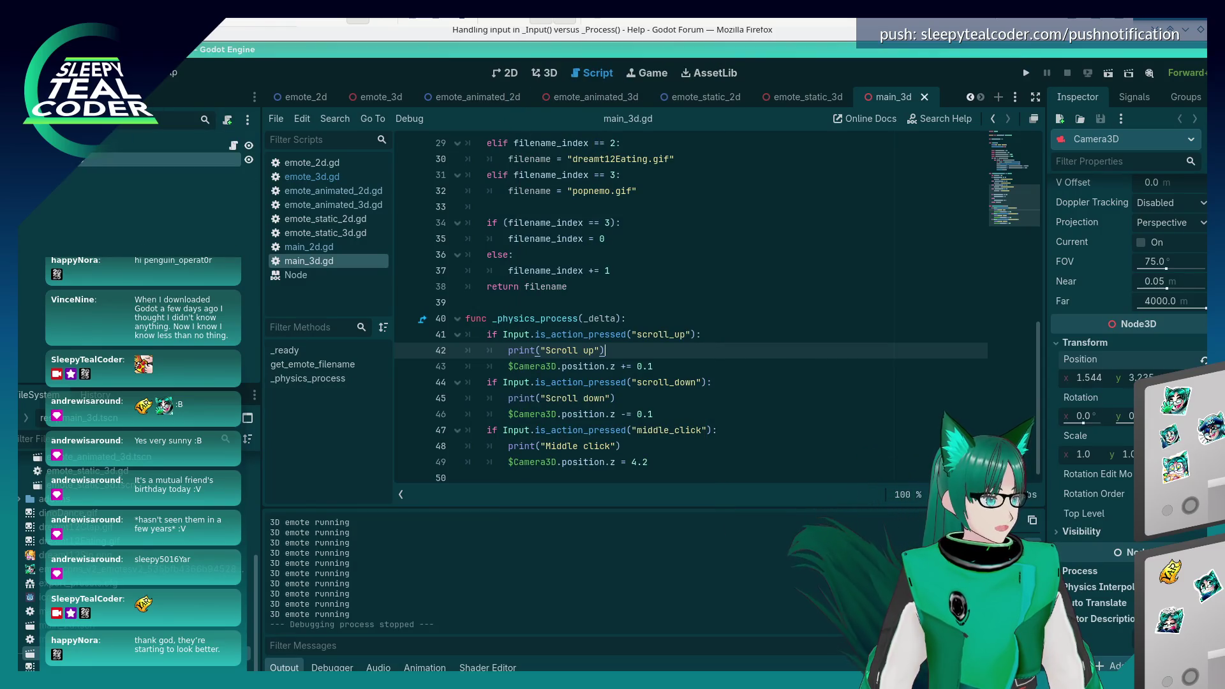
pyautogui.click(64, 72)
pyautogui.click(127, 148)
pyautogui.click(757, 621)
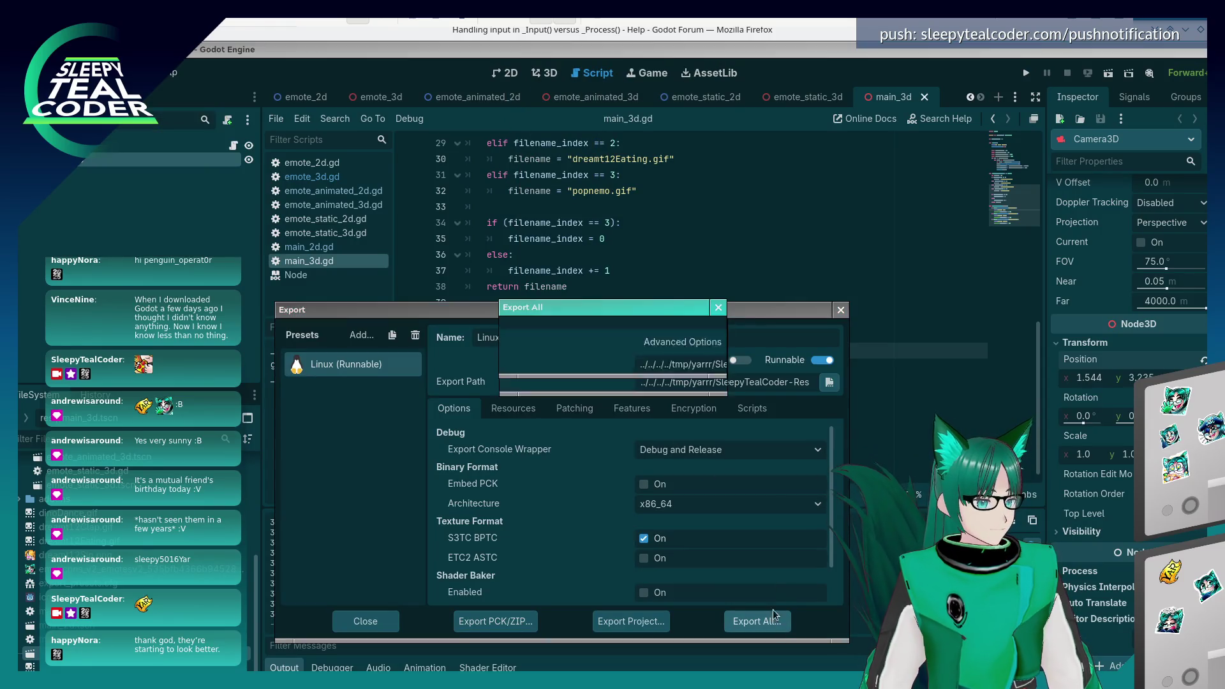
pyautogui.click(696, 364)
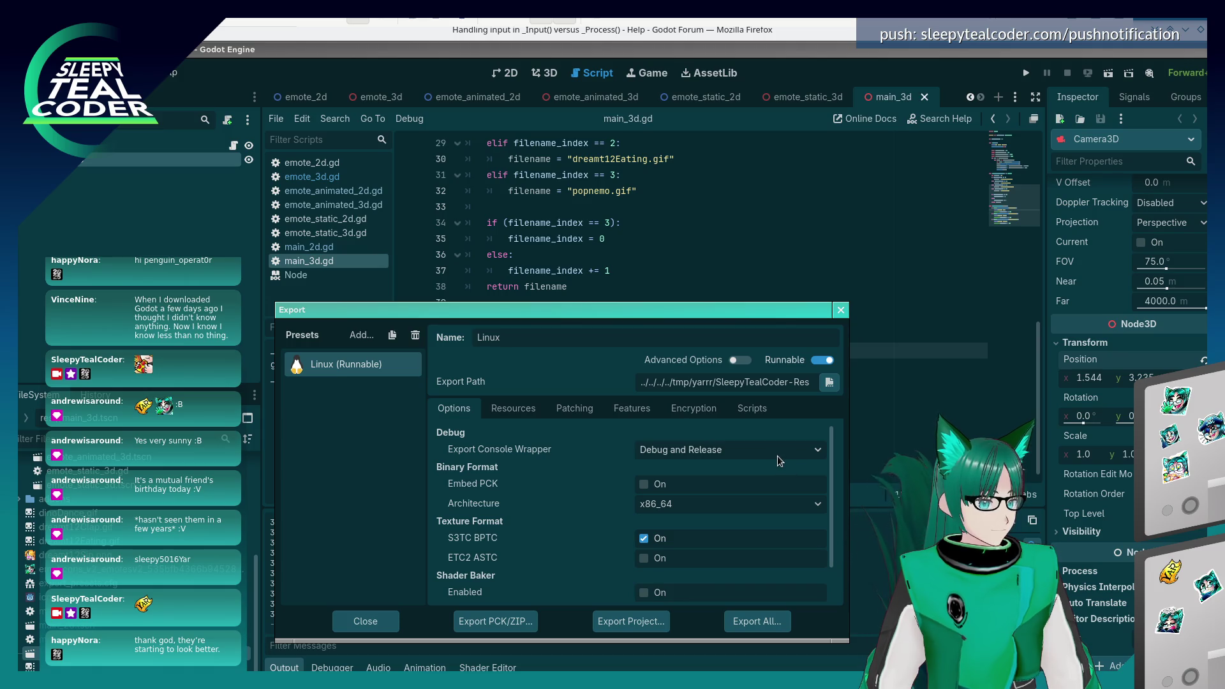
pyautogui.hotkey('alt', 'Tab')
pyautogui.hotkey('alt', 'Tab')
pyautogui.hotkey('alt', 'Tab')
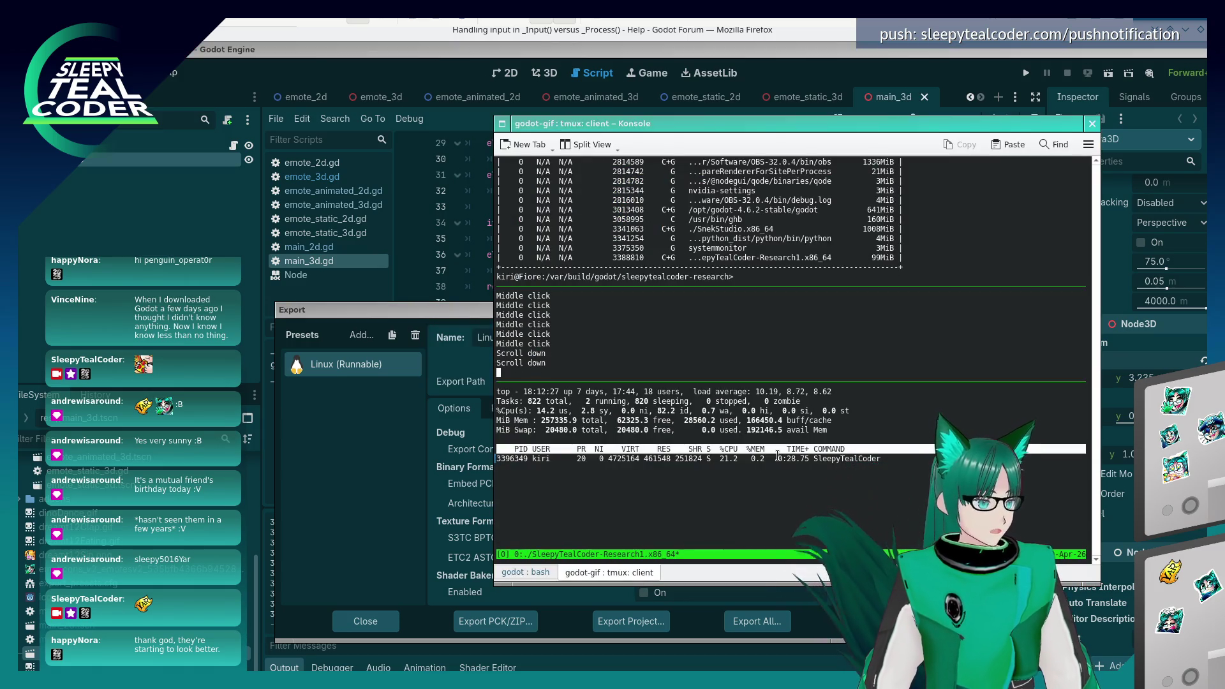
# - Restart ./SleepyTealCoder-Research1.x86_64 from Konsole, move its window over the terminal, and scroll down
pyautogui.hotkey('ctrl', 'c')
pyautogui.press('Up')
pyautogui.press('Return')
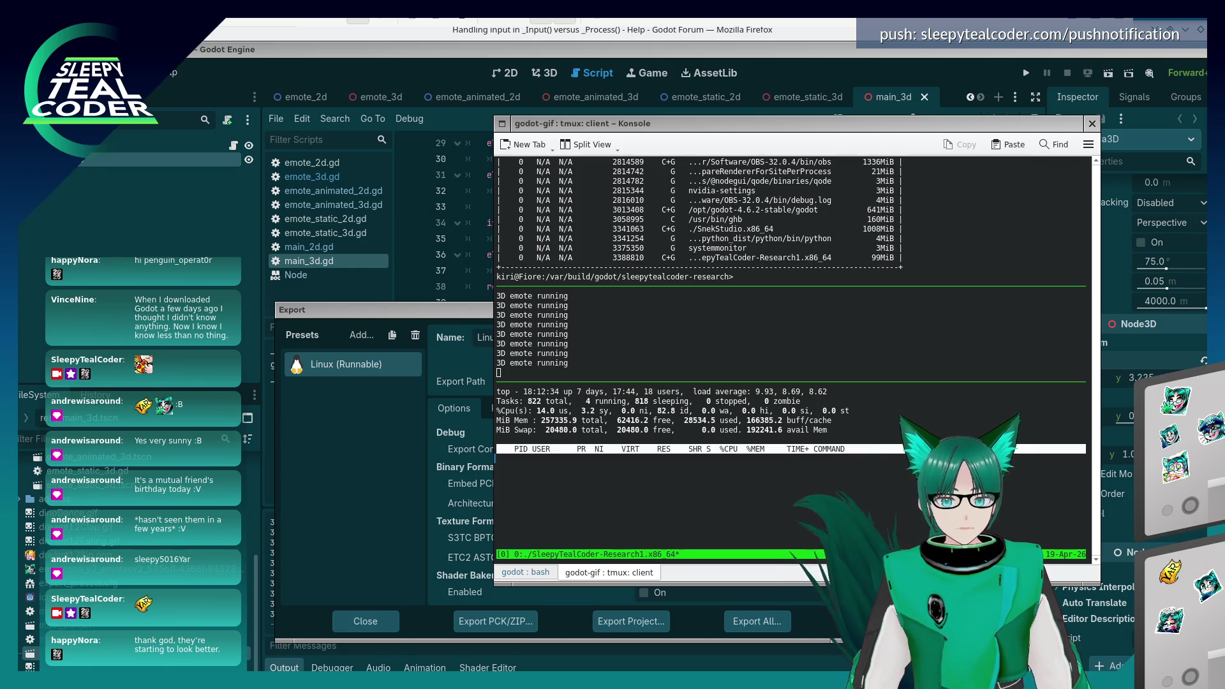
pyautogui.moveTo(904, 283); pyautogui.dragTo(789, 292)
pyautogui.scroll(-2, 803, 295)
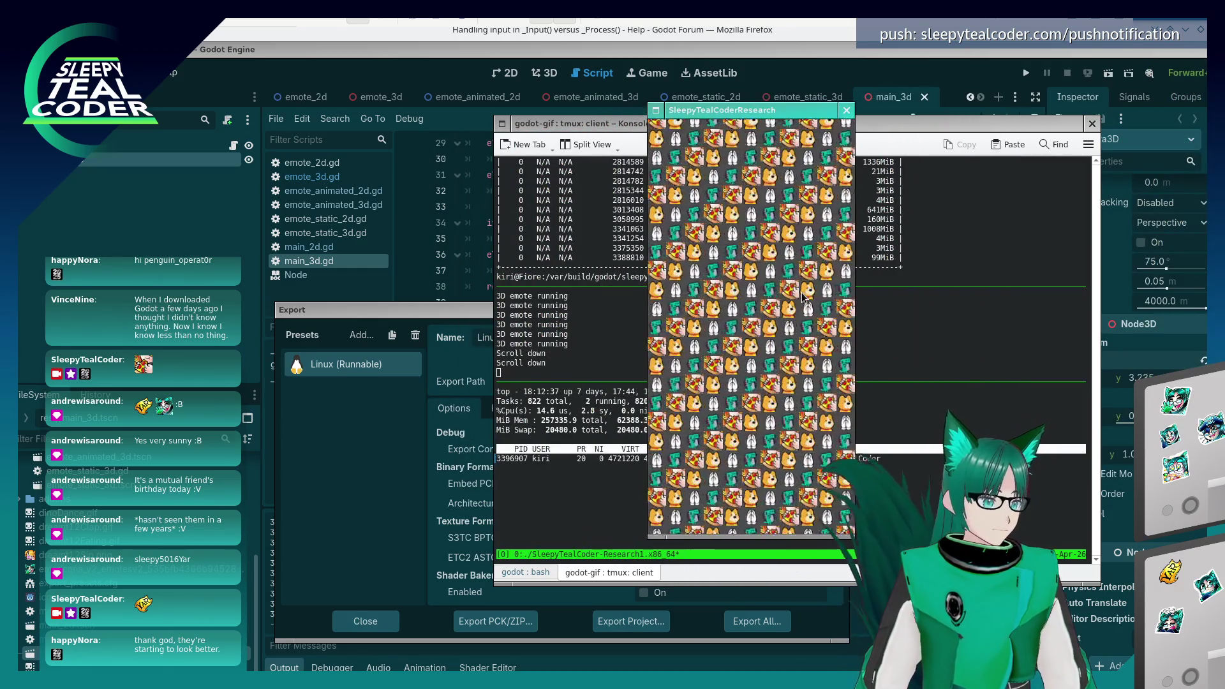
# - Middle-click repeatedly and scroll up and down in the game to log input events
pyautogui.middleClick(698, 348)
pyautogui.middleClick(696, 348)
pyautogui.middleClick(686, 347)
pyautogui.middleClick(683, 347)
pyautogui.middleClick(673, 347)
pyautogui.middleClick(670, 347)
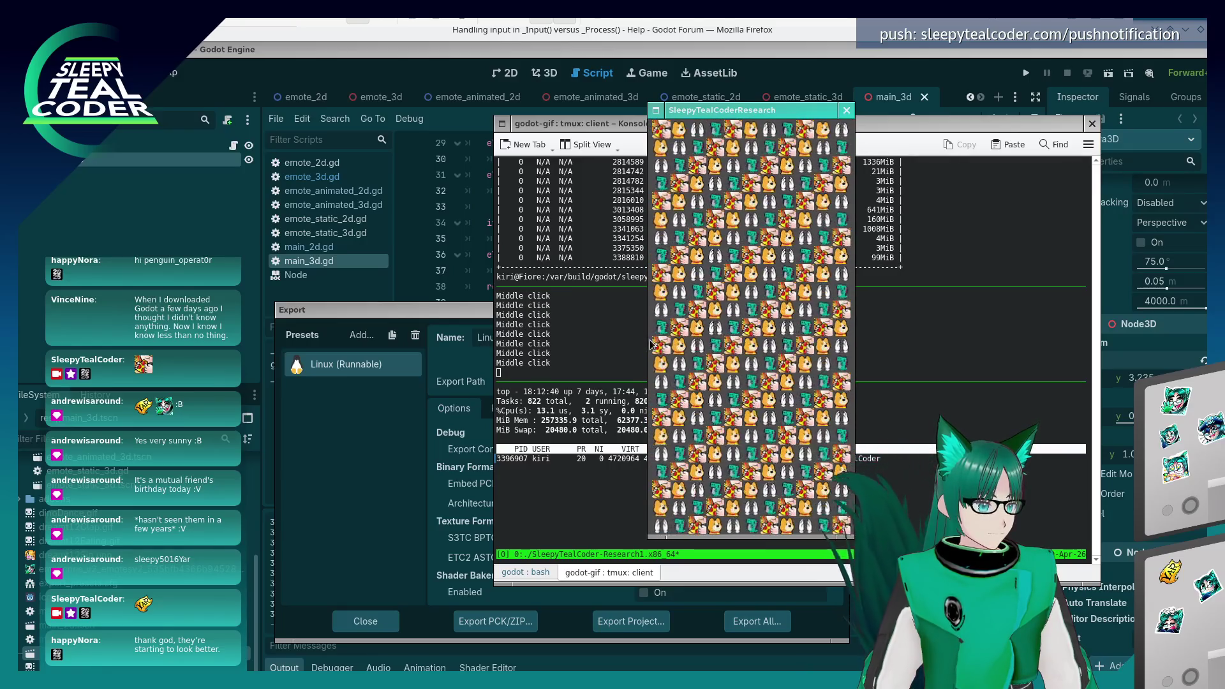
pyautogui.middleClick(657, 345)
pyautogui.middleClick(650, 344)
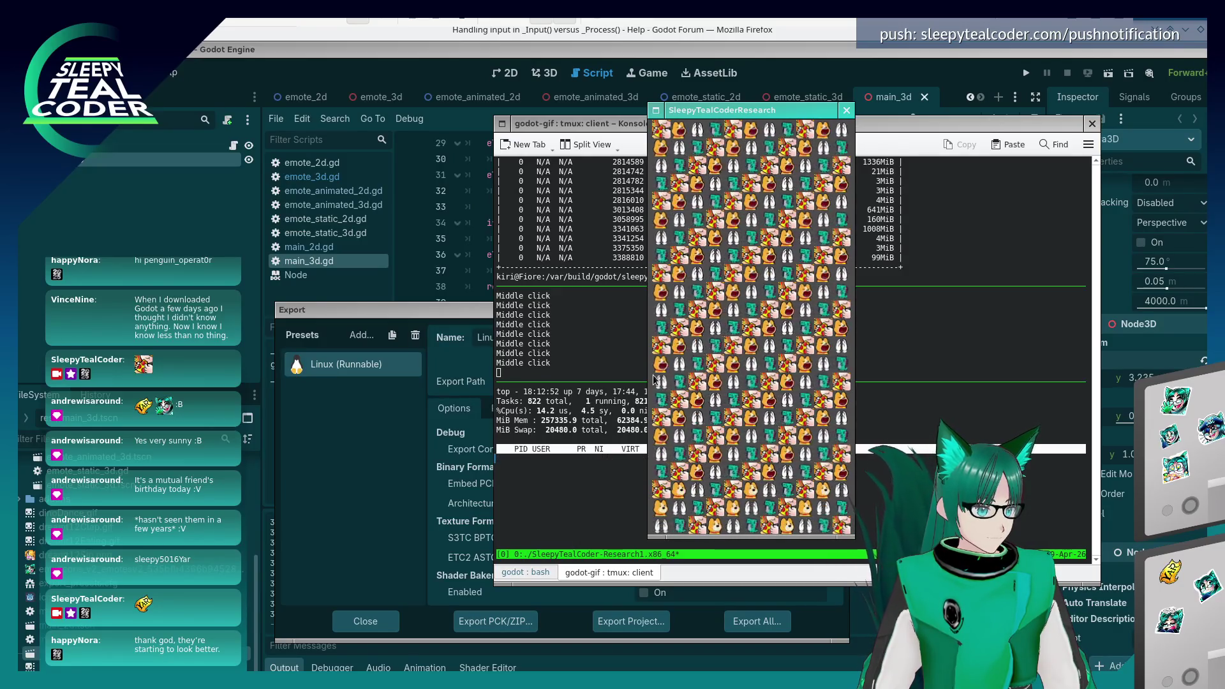
pyautogui.scroll(3, 646, 375)
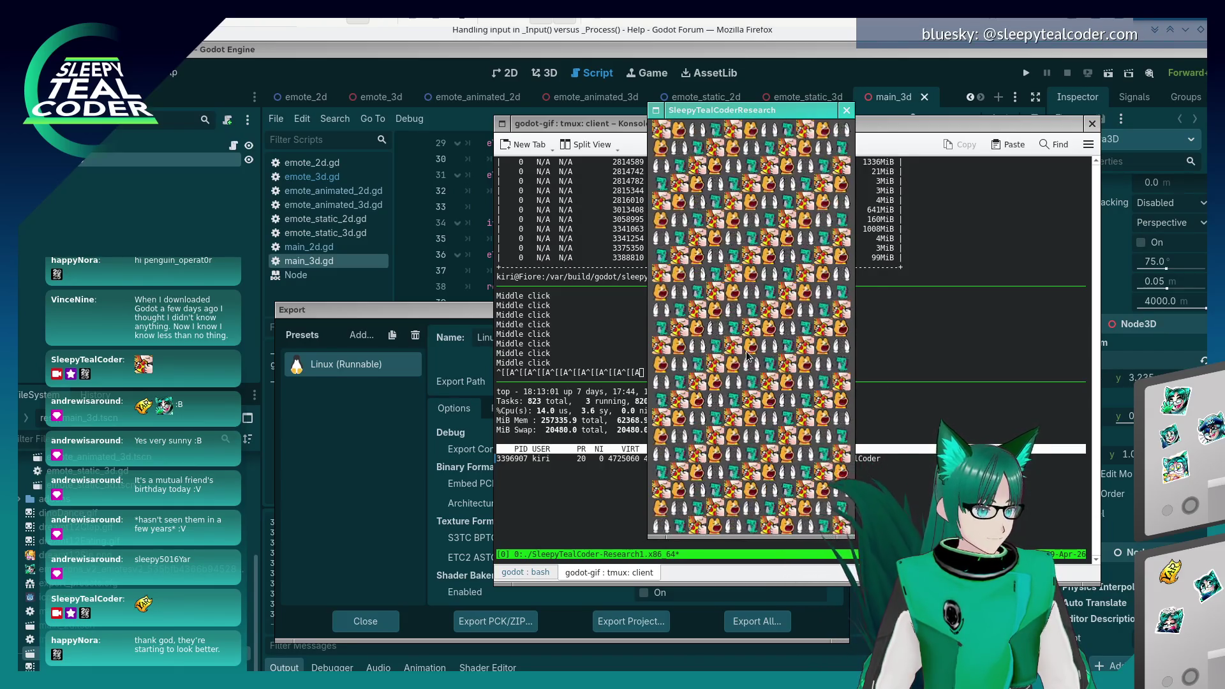
pyautogui.scroll(-1, 744, 357)
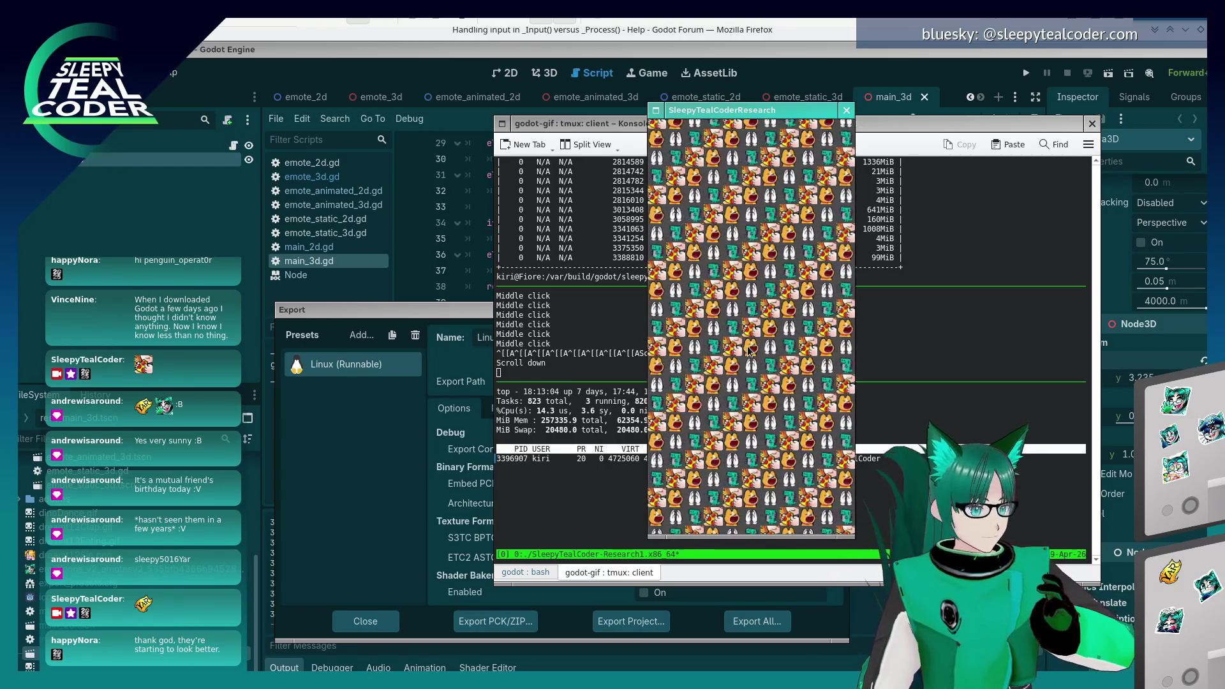
pyautogui.scroll(2, 739, 357)
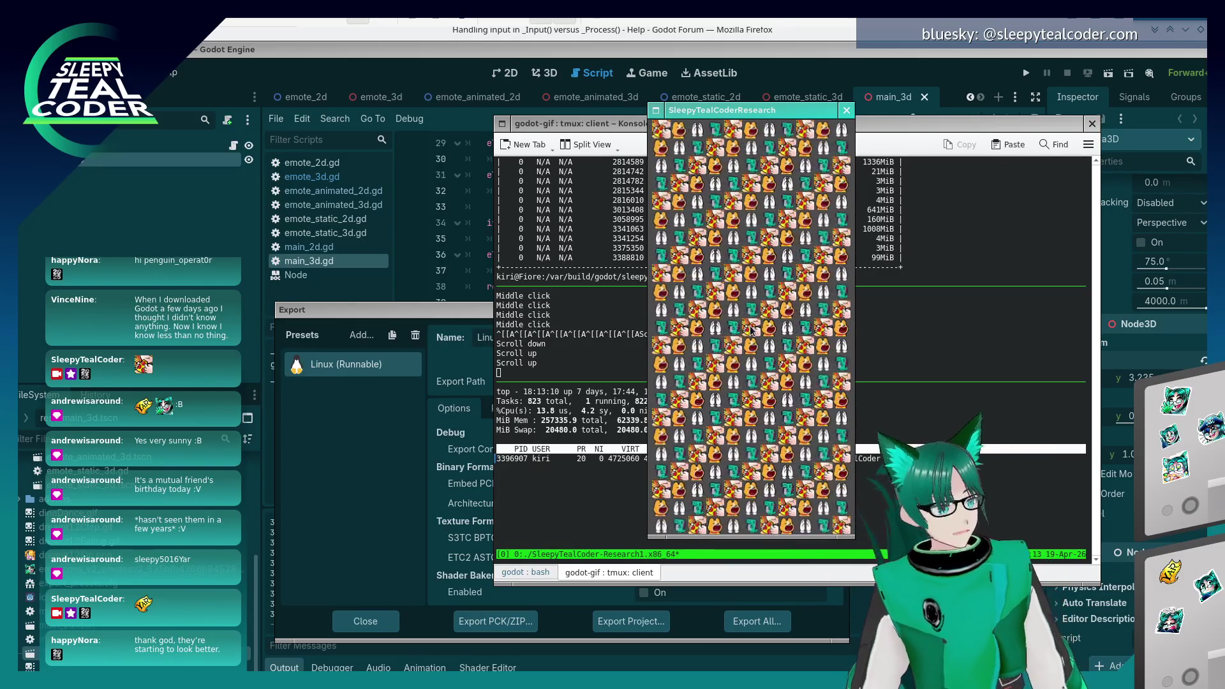
pyautogui.scroll(2, 746, 338)
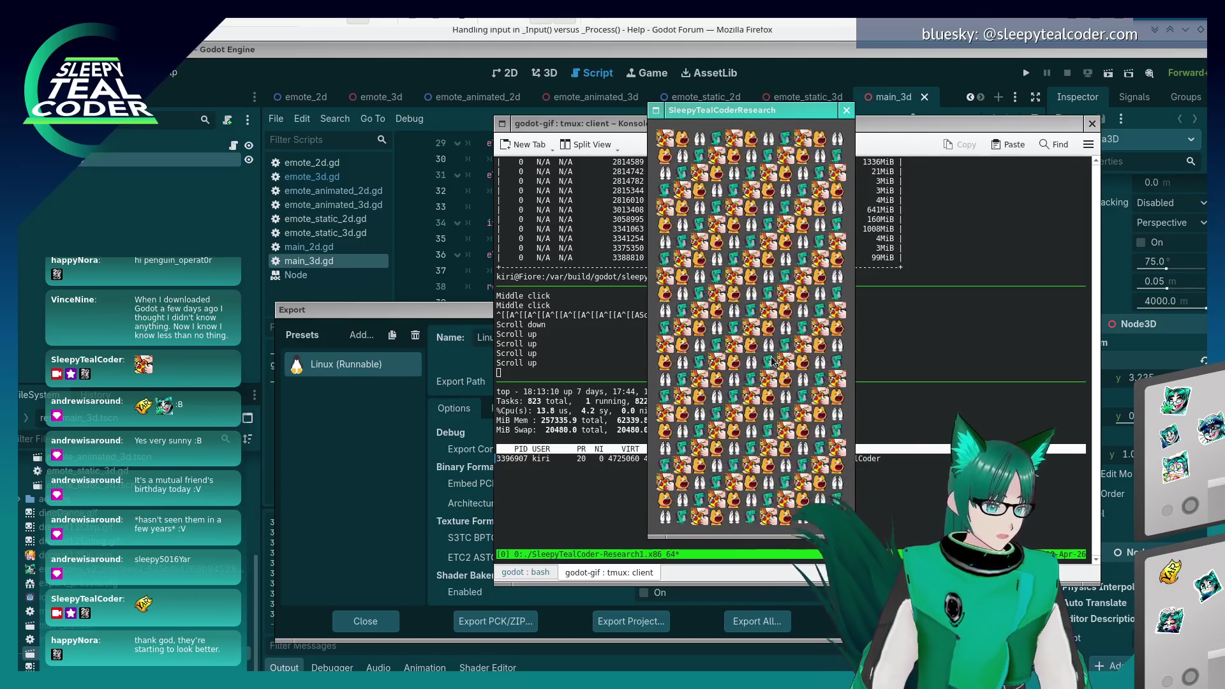
# - Repeat the middle-click and wheel tests in the game, then close the game window
pyautogui.middleClick(853, 439)
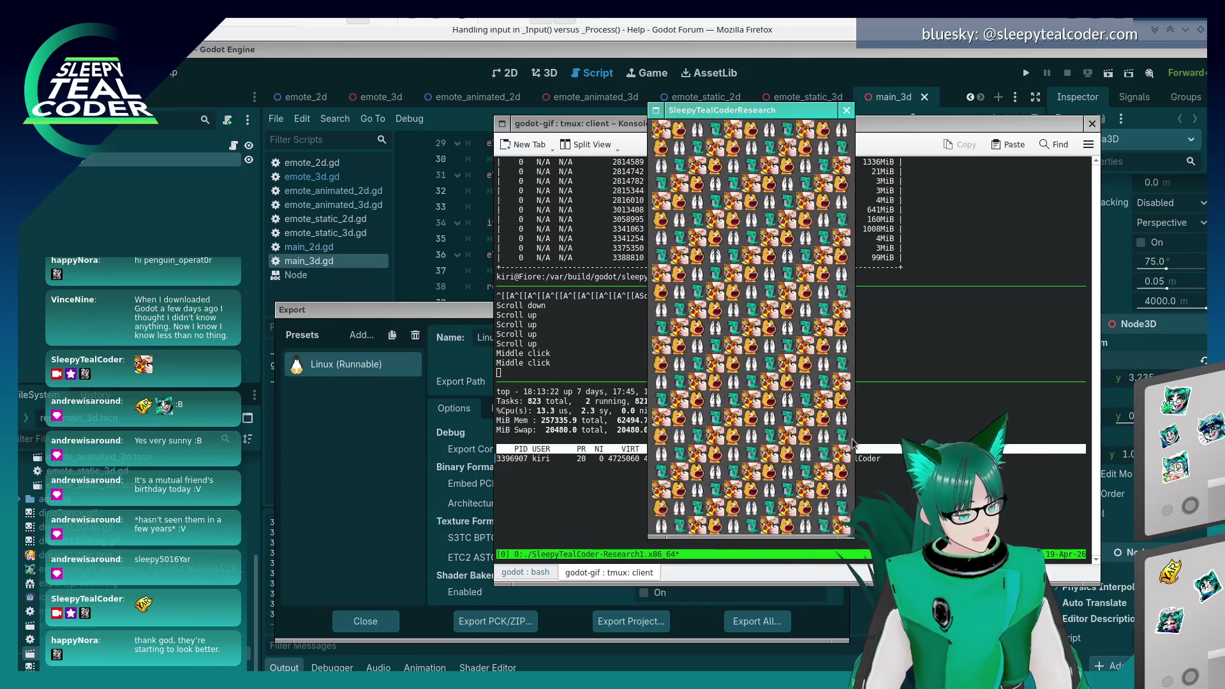
pyautogui.scroll(-2, 853, 442)
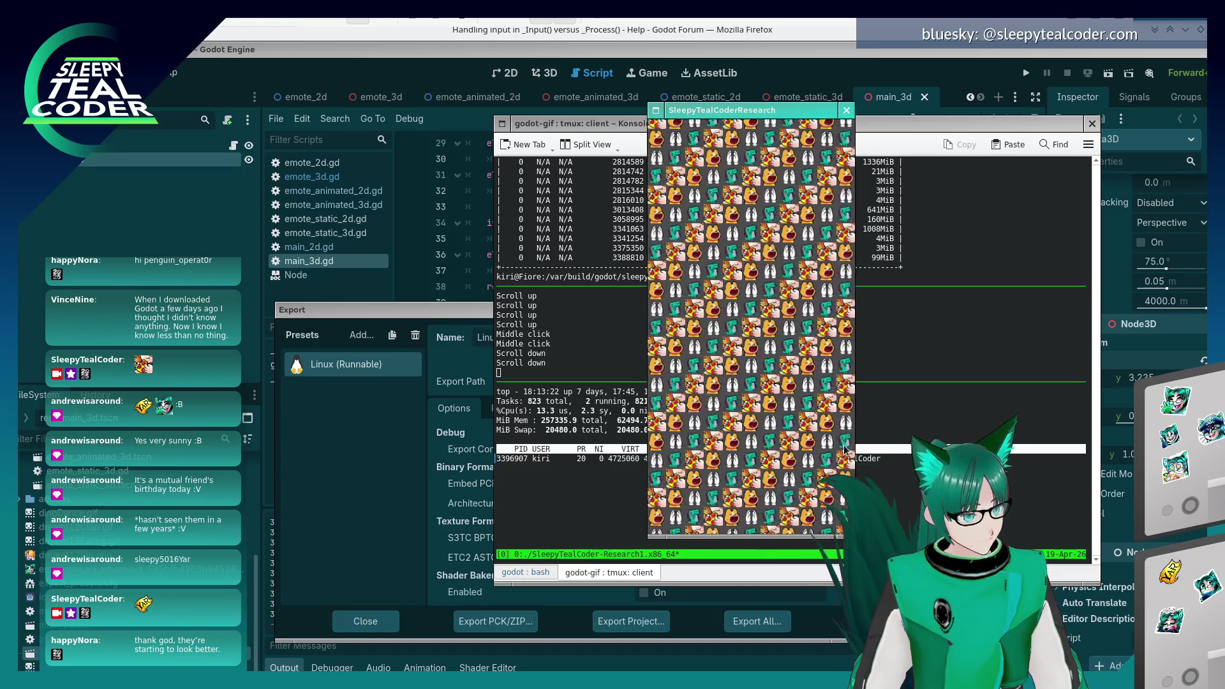
pyautogui.scroll(-2, 838, 457)
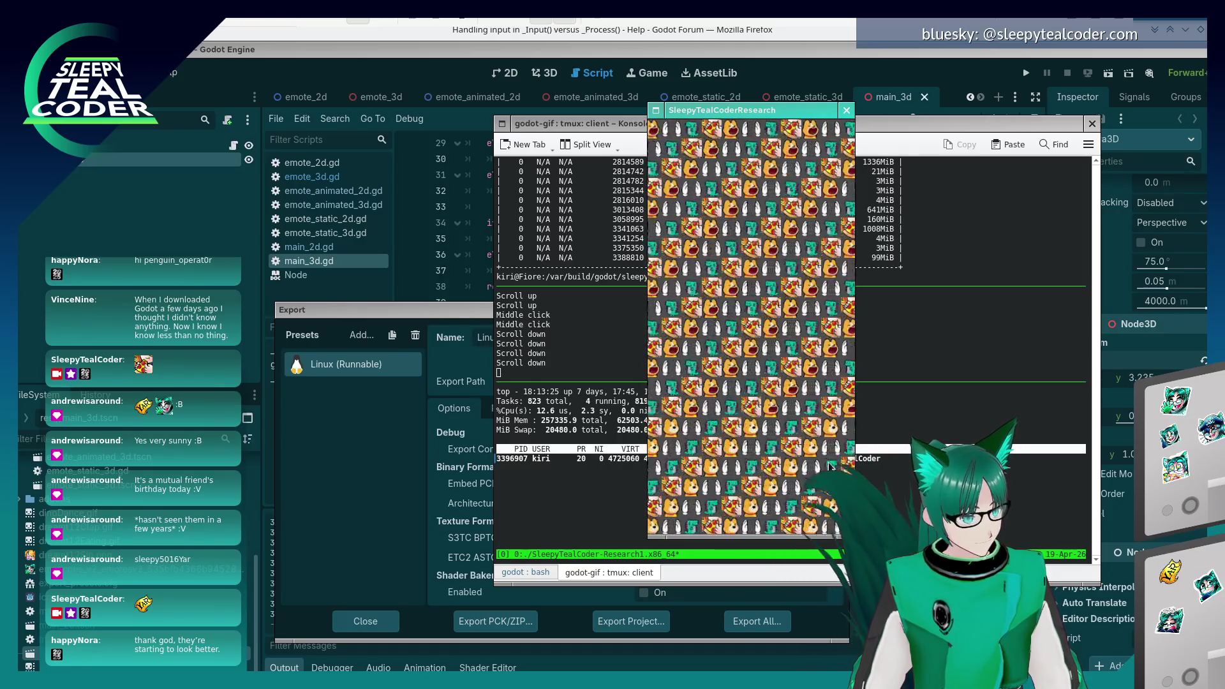
pyautogui.middleClick(830, 459)
pyautogui.scroll(2, 831, 453)
pyautogui.middleClick(832, 442)
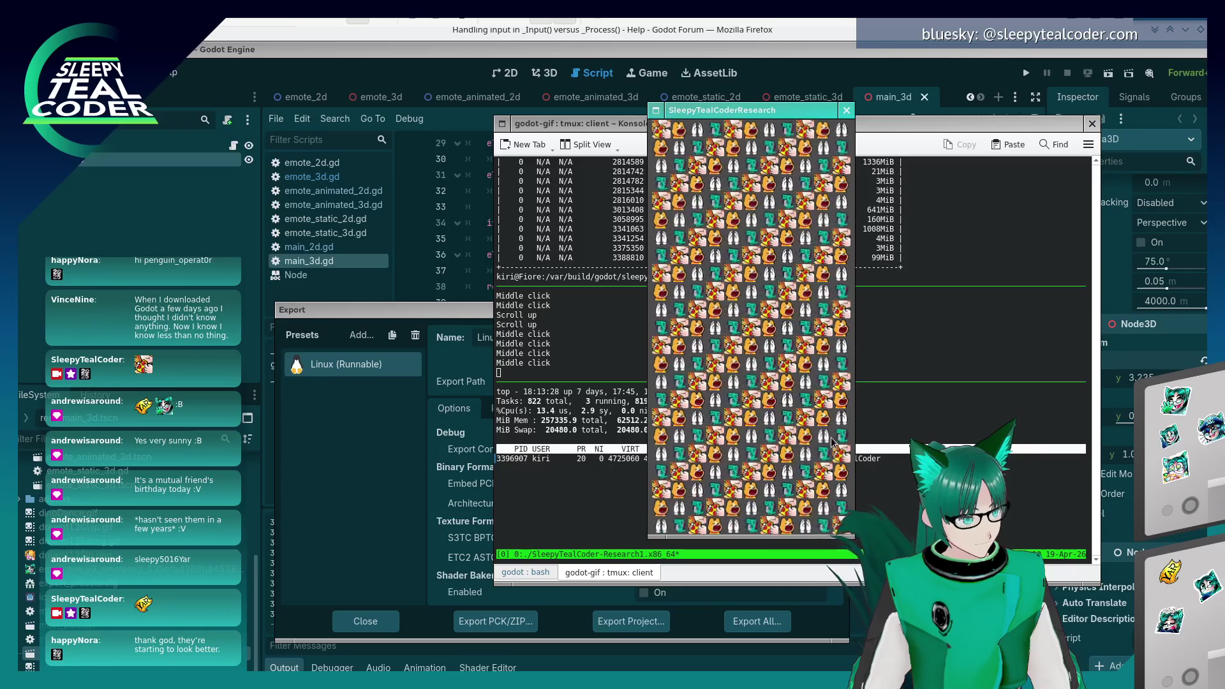
pyautogui.middleClick(829, 453)
pyautogui.middleClick(829, 453)
pyautogui.middleClick(827, 453)
pyautogui.middleClick(826, 454)
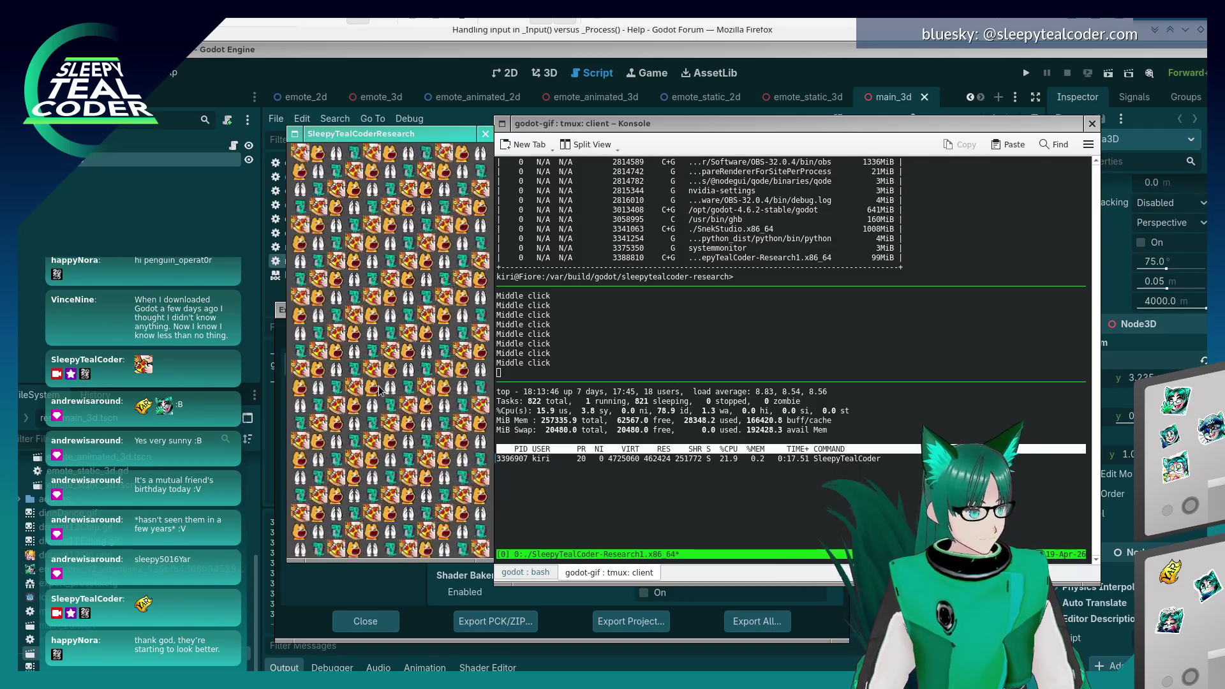
pyautogui.click(487, 134)
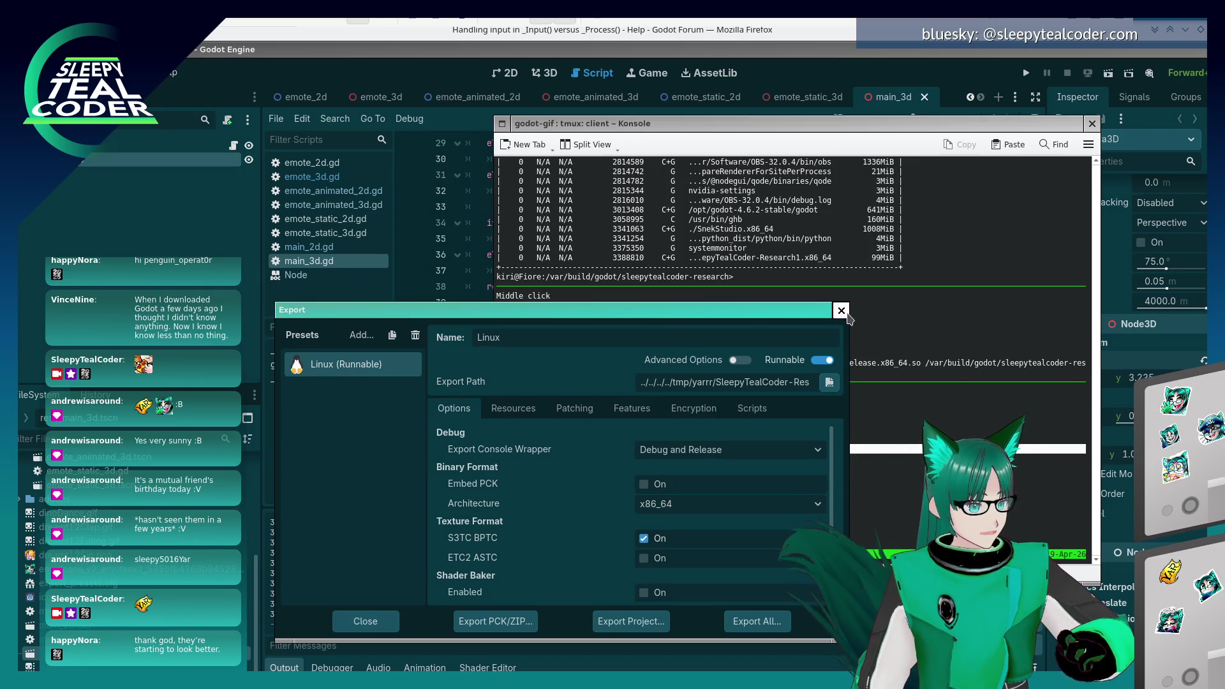
# - Close the Export dialog, review the scroll_up, scroll_down and middle_click actions, then go to Firefox
pyautogui.click(841, 310)
pyautogui.click(70, 72)
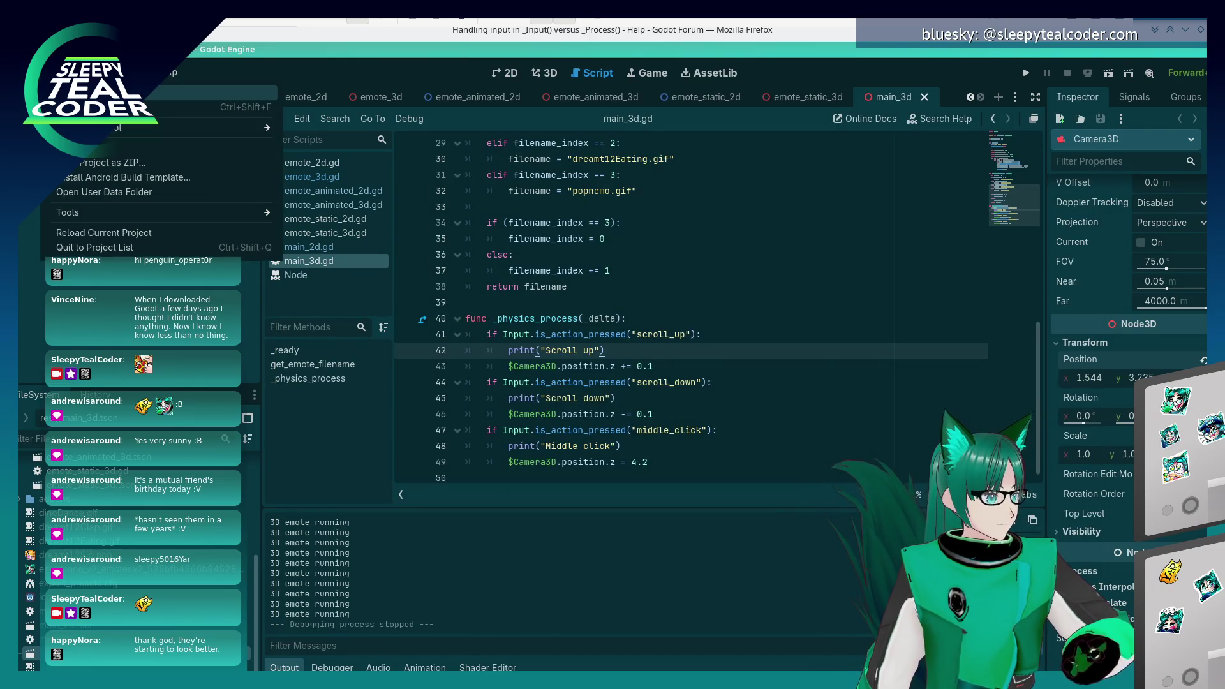
pyautogui.click(191, 92)
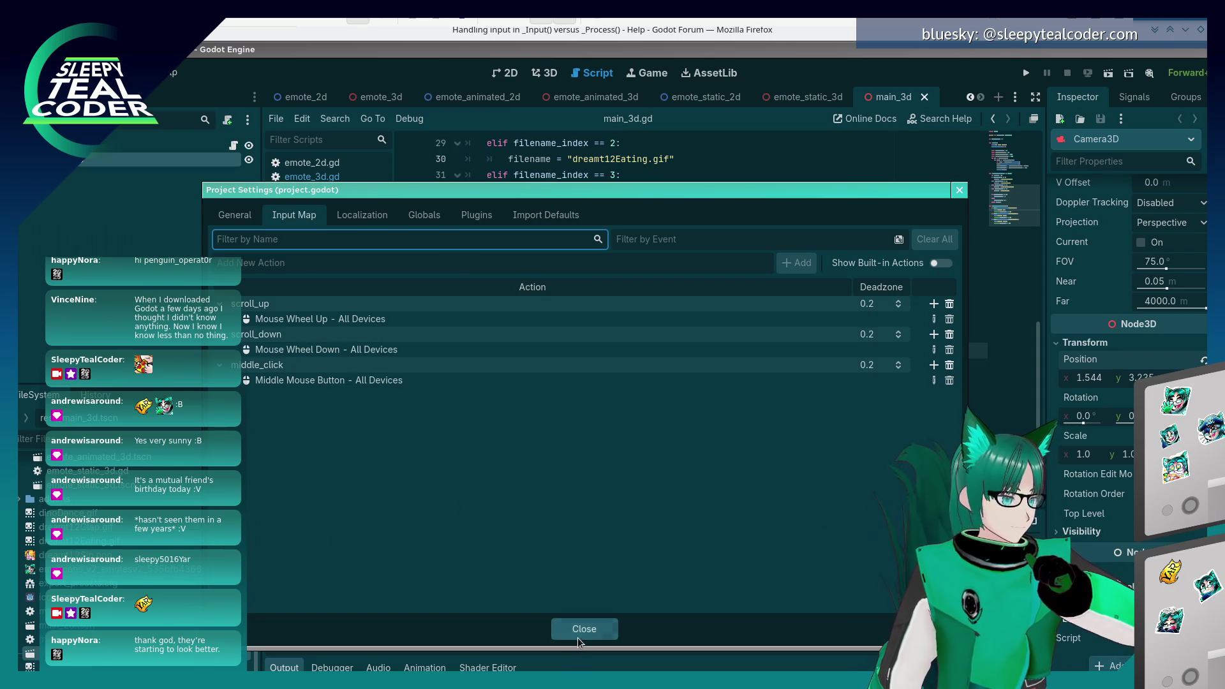
pyautogui.click(576, 635)
pyautogui.click(643, 337)
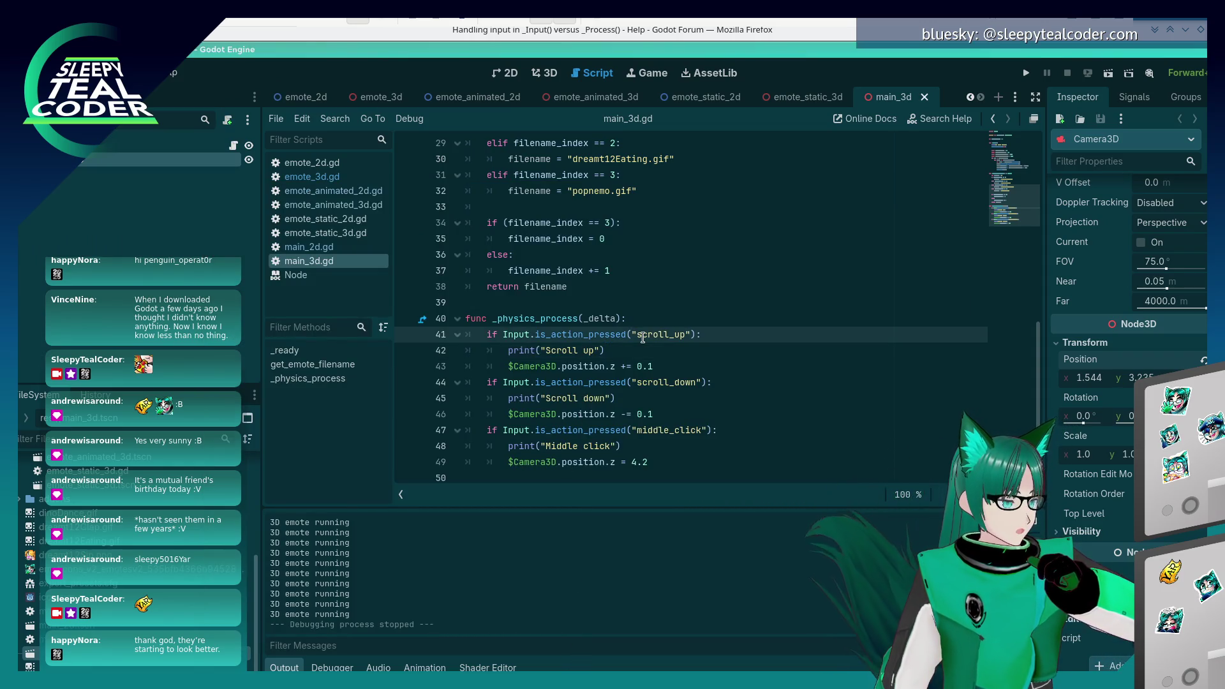
pyautogui.hotkey('alt', 'Tab')
pyautogui.click(651, 80)
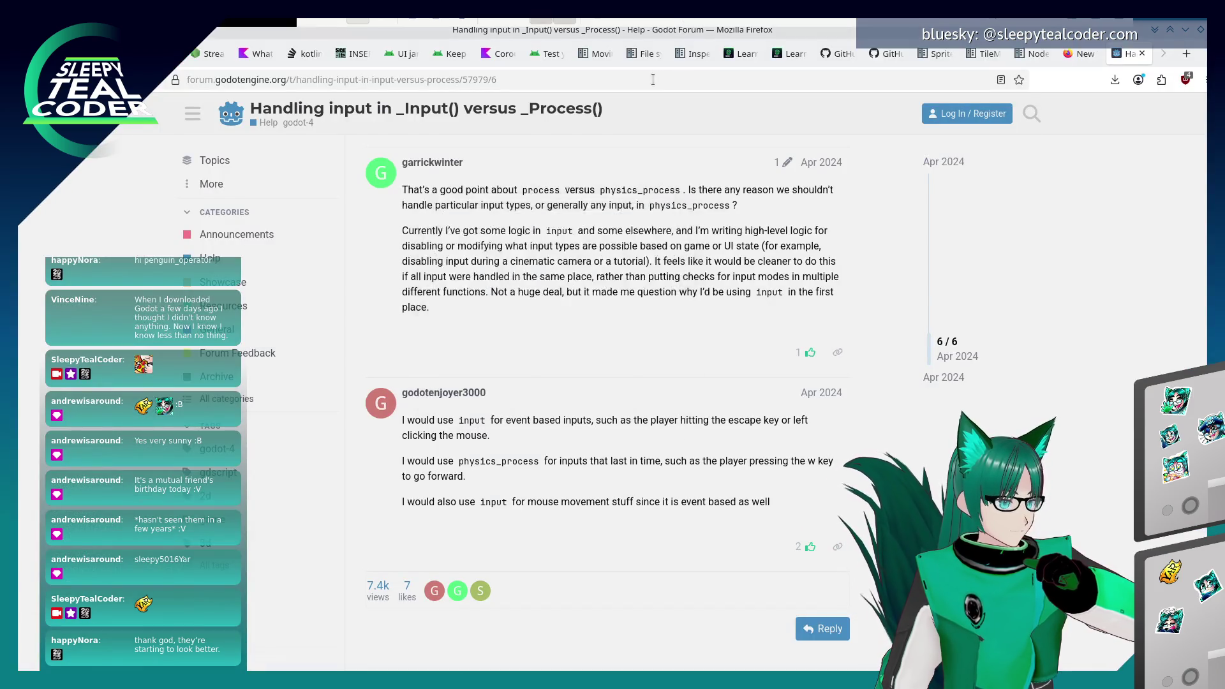
# - Search 'Godot mouse actions' and read the _input mouse example on the Mouse and input coordinates page
pyautogui.write('Godot mous')
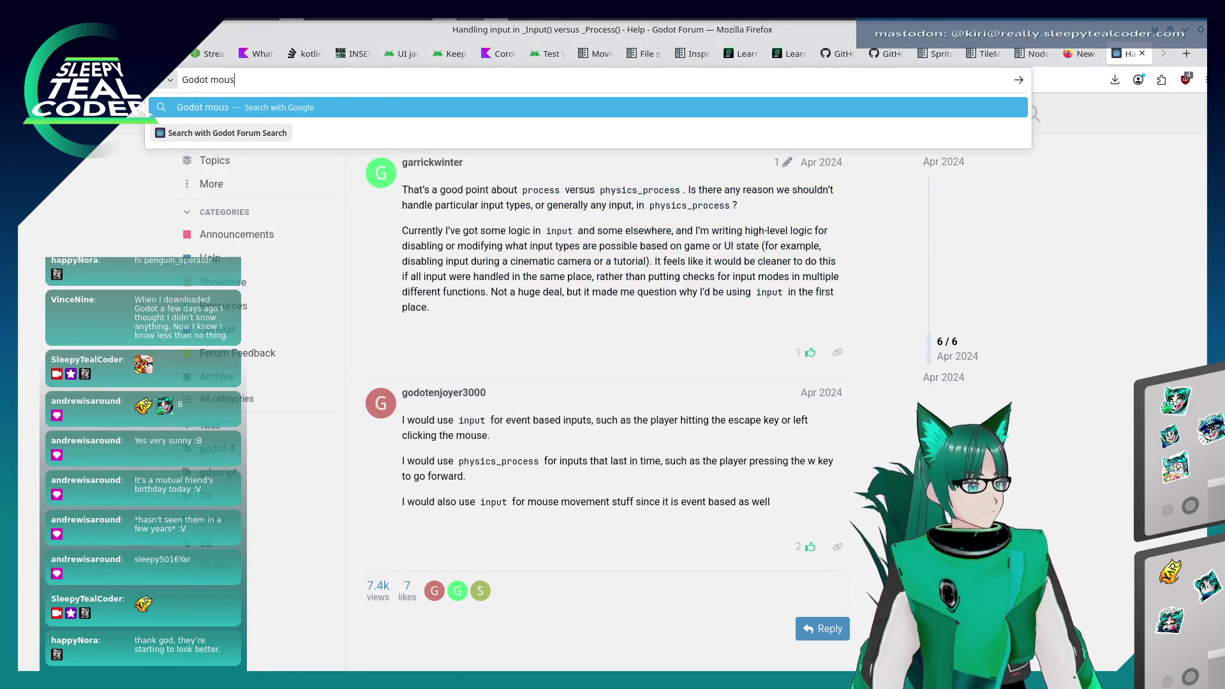
pyautogui.write('e actions')
pyautogui.press('Return')
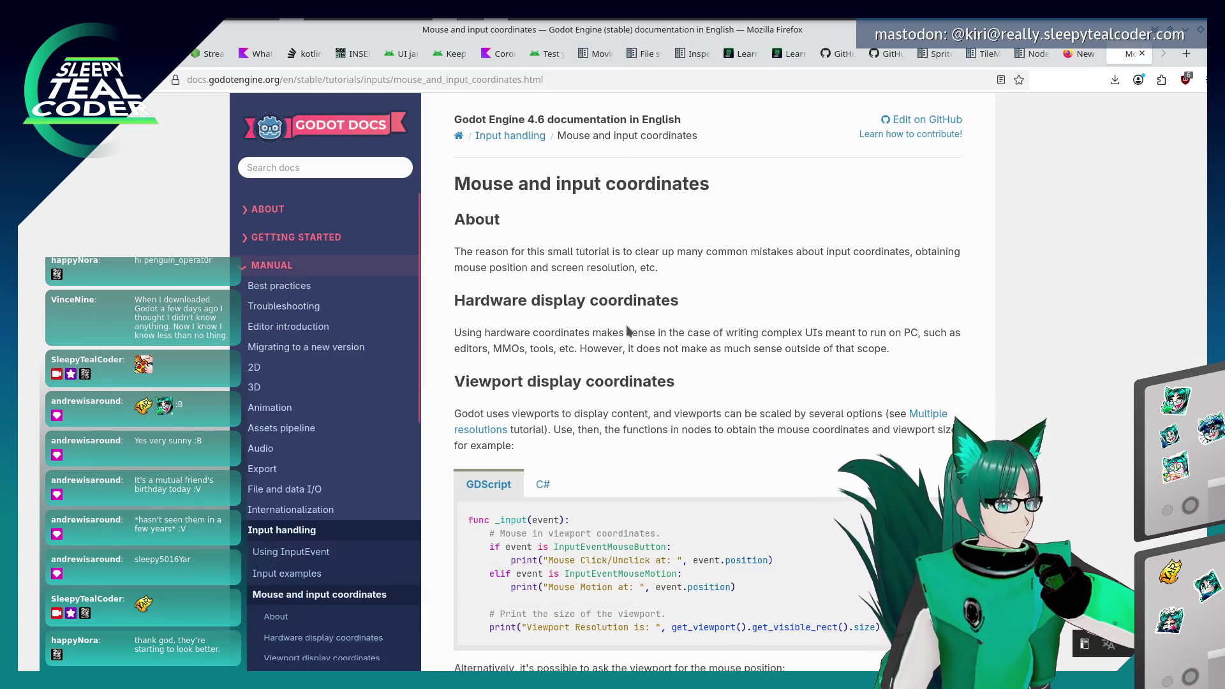
pyautogui.scroll(-5, 627, 329)
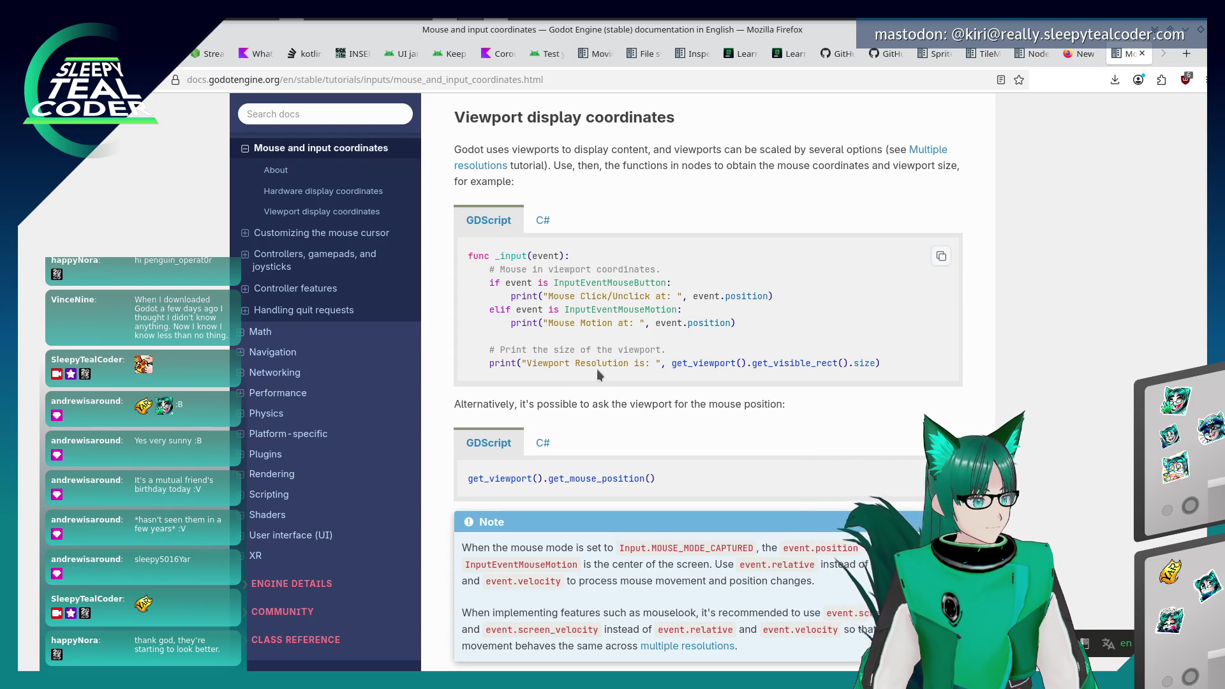
pyautogui.scroll(-8, 598, 375)
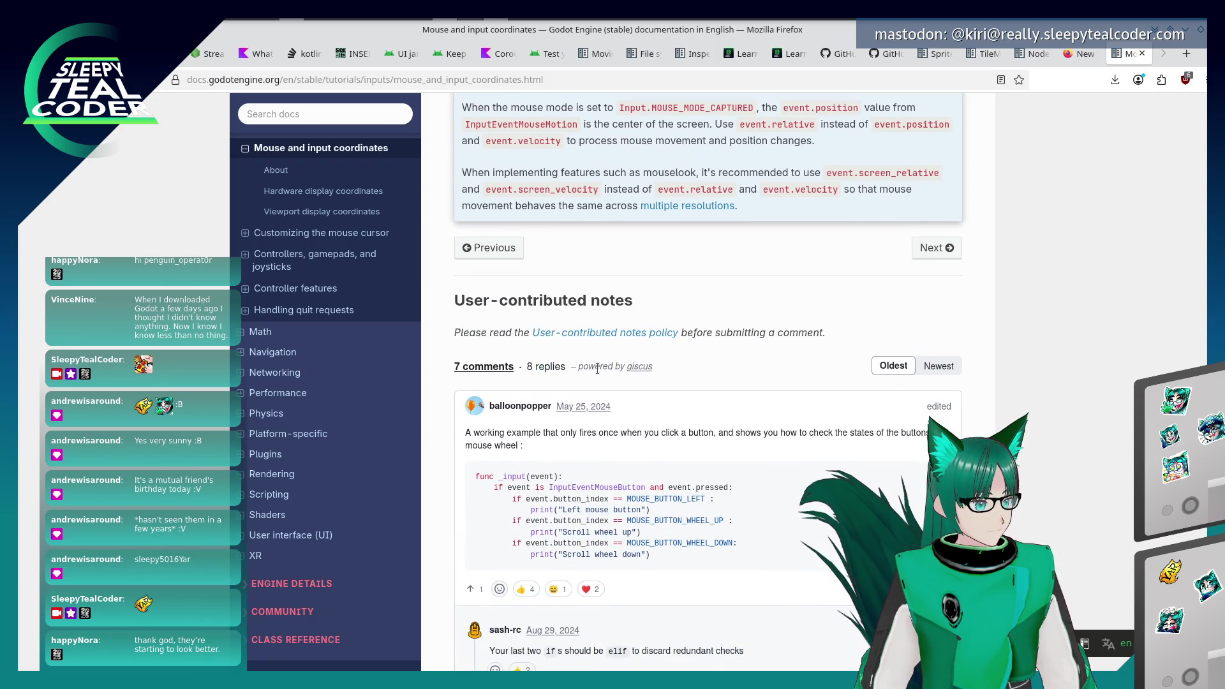
pyautogui.scroll(10, 598, 369)
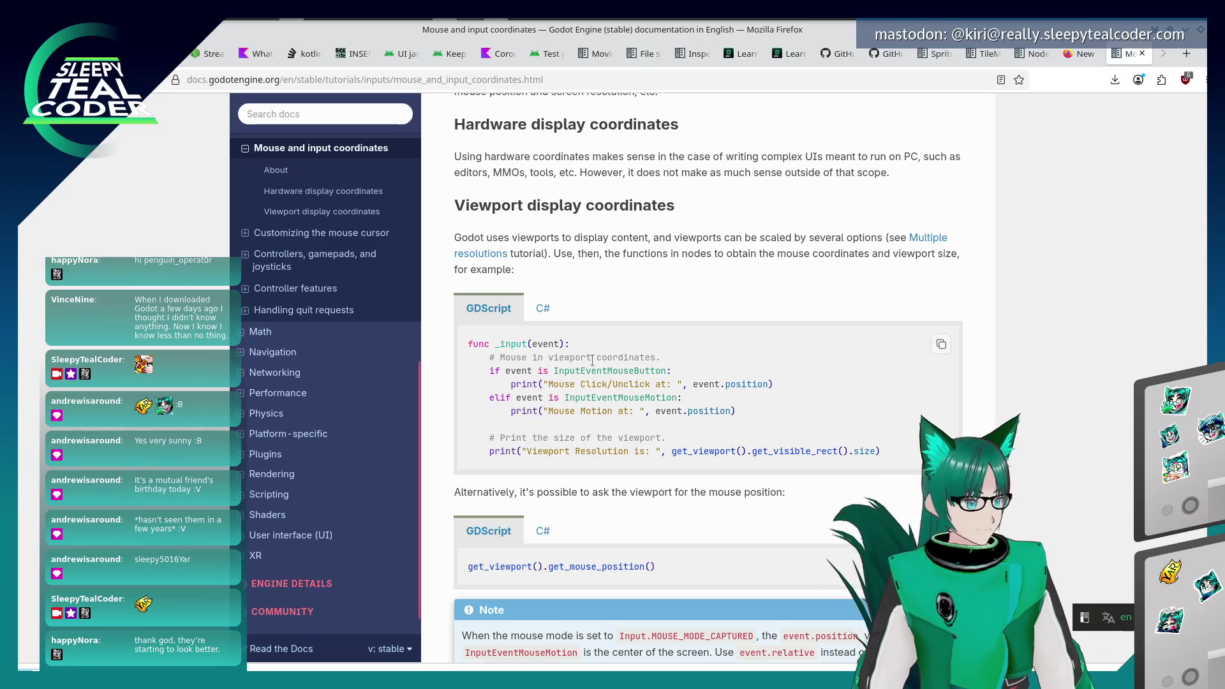
pyautogui.write('ph')
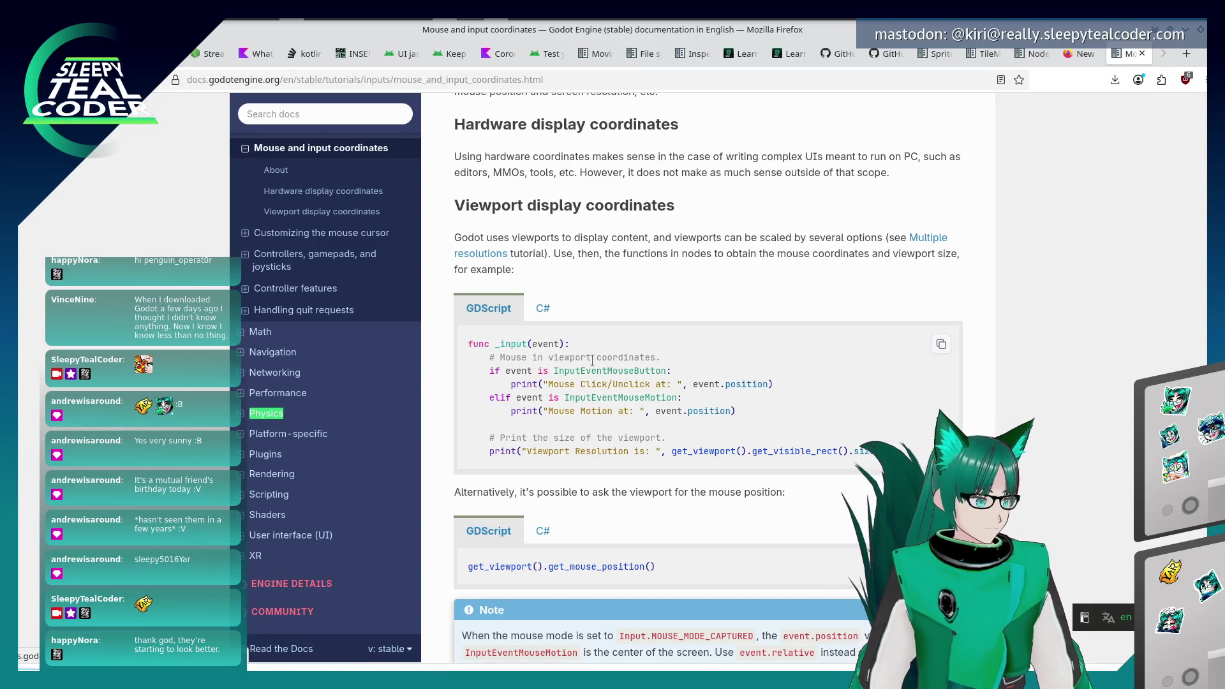
pyautogui.press('Escape')
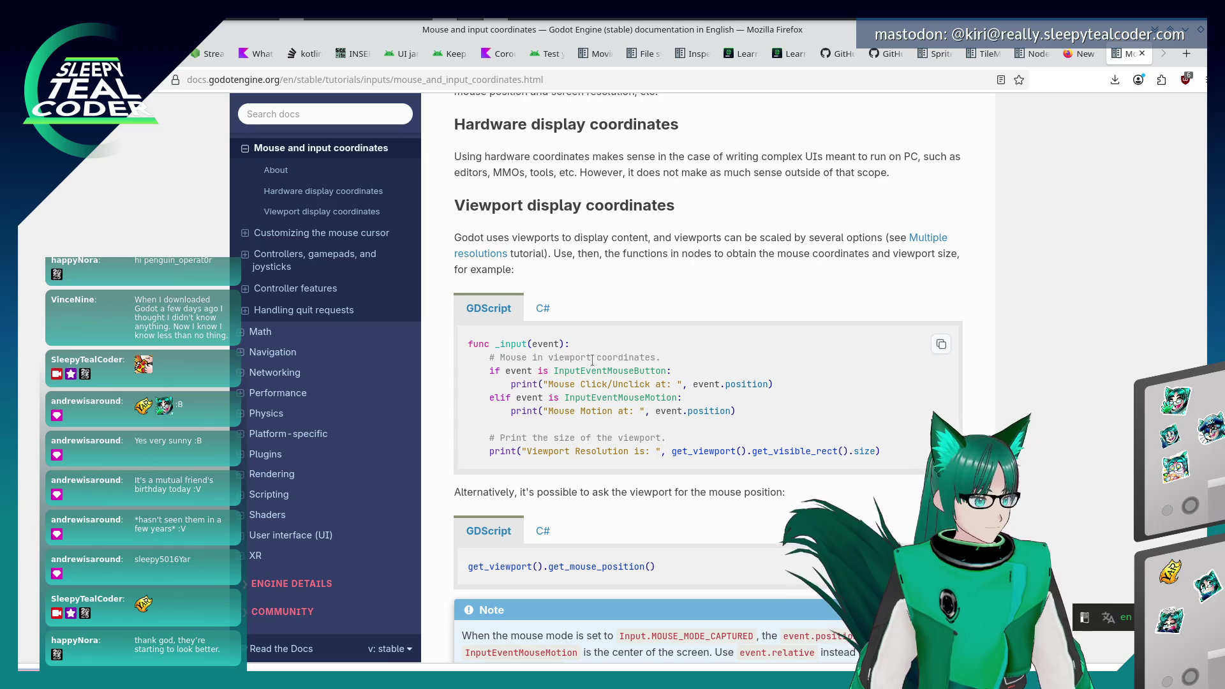
pyautogui.hotkey('alt', 'Tab')
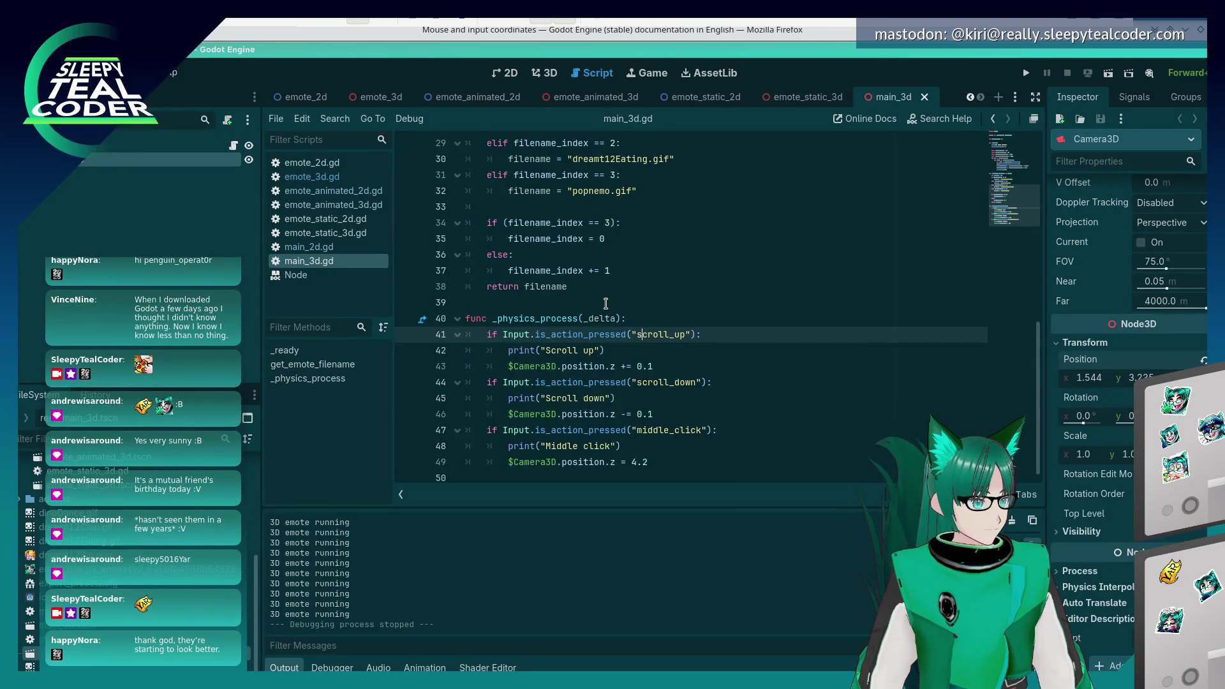
# - Declare func _input(input): on new lines above _physics_process and save
pyautogui.click(605, 303)
pyautogui.press('Return')
pyautogui.press('Return')
pyautogui.press('Up')
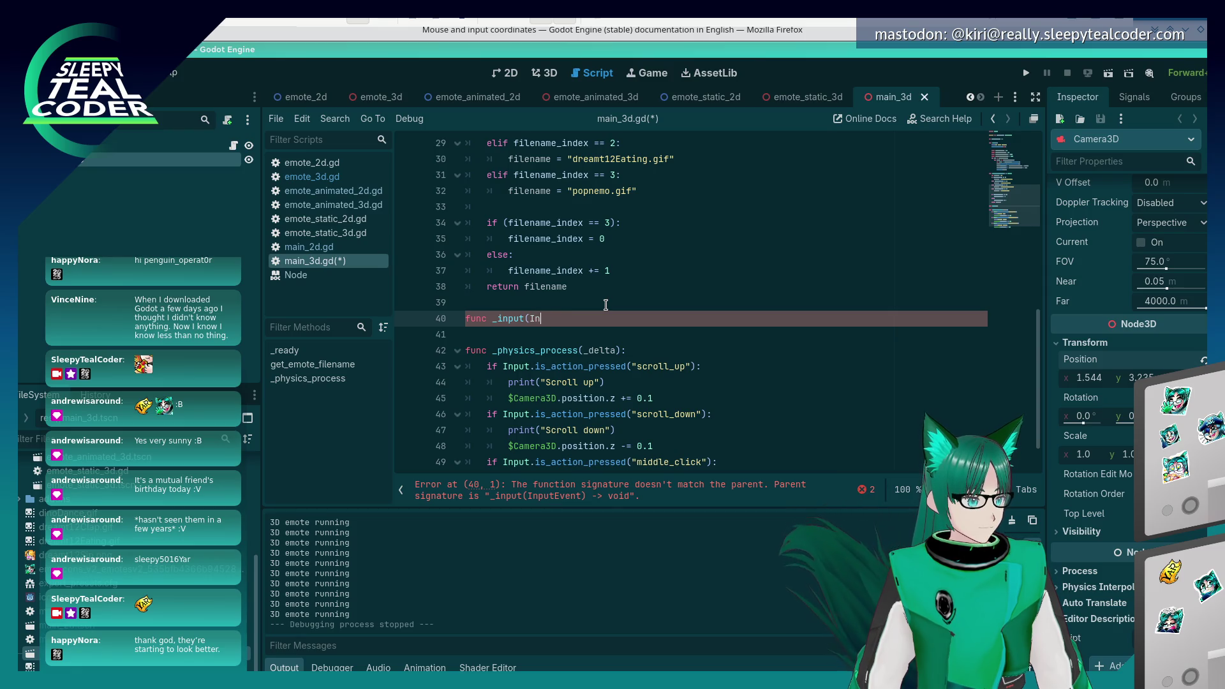
pyautogui.press('BackSpace')
pyautogui.write(':')
pyautogui.press('Return')
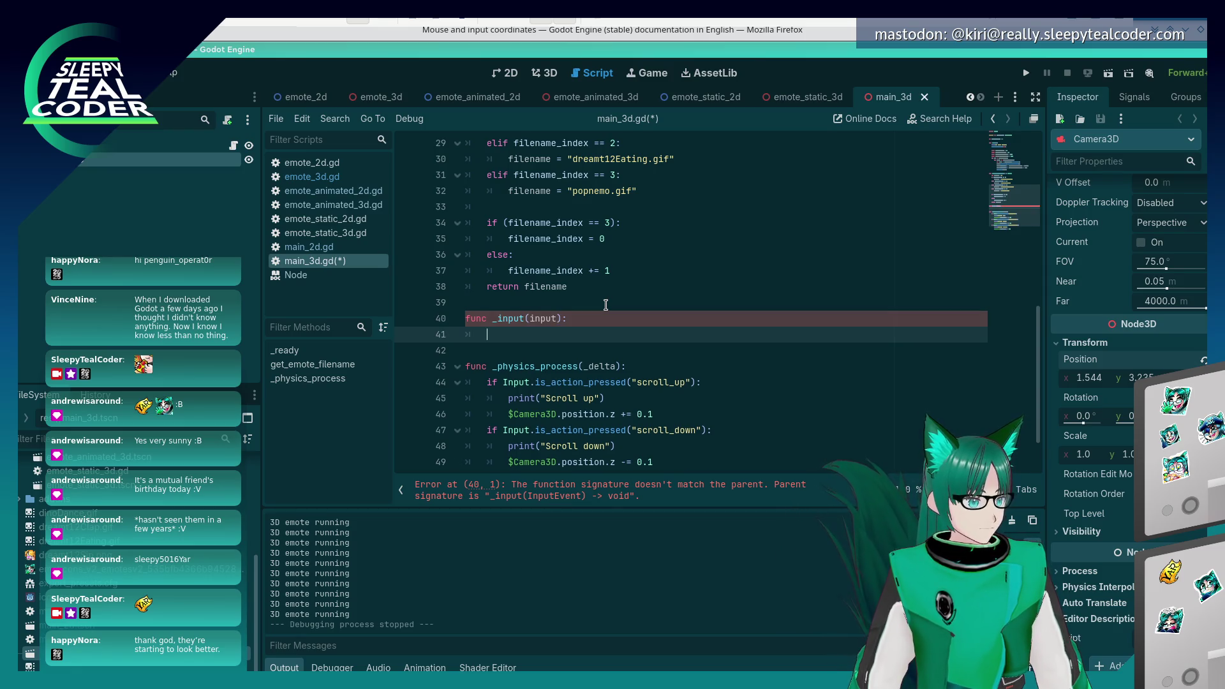
pyautogui.hotkey('ctrl', 's')
pyautogui.write('if input')
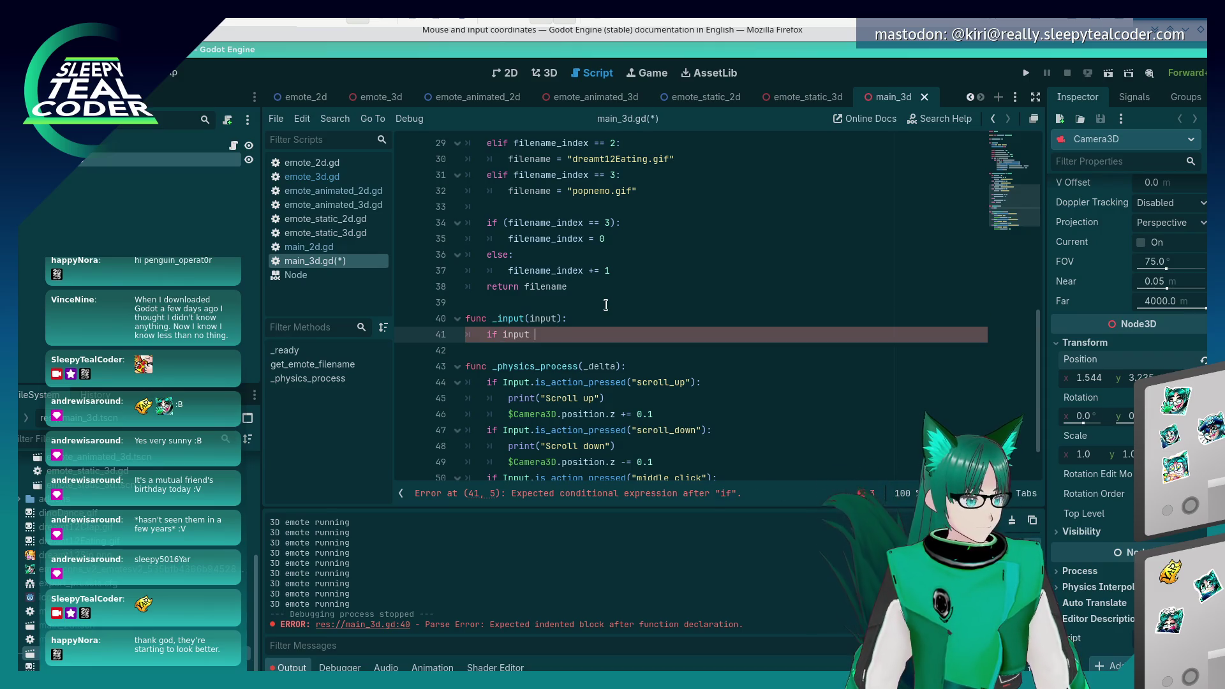
# - Begin the body with 'if input is InputEventMouseButton' using autocomplete
pyautogui.hotkey('alt', 'Tab')
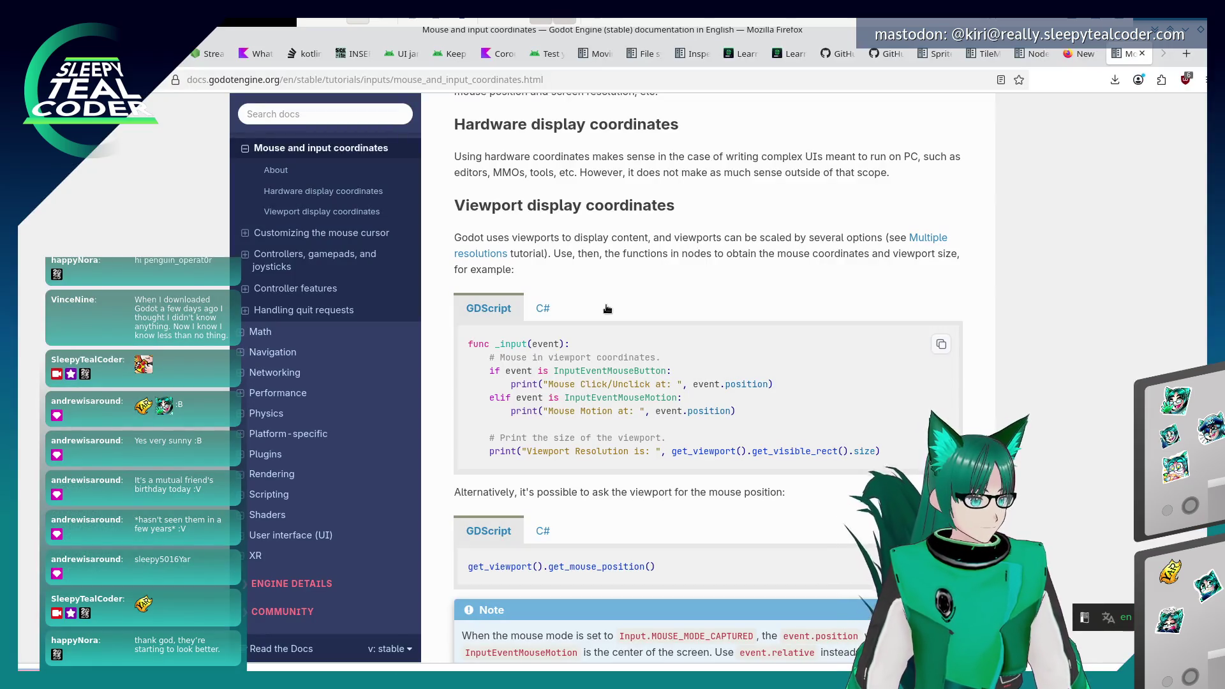
pyautogui.hotkey('alt', 'Tab')
pyautogui.hotkey('alt', 'Tab')
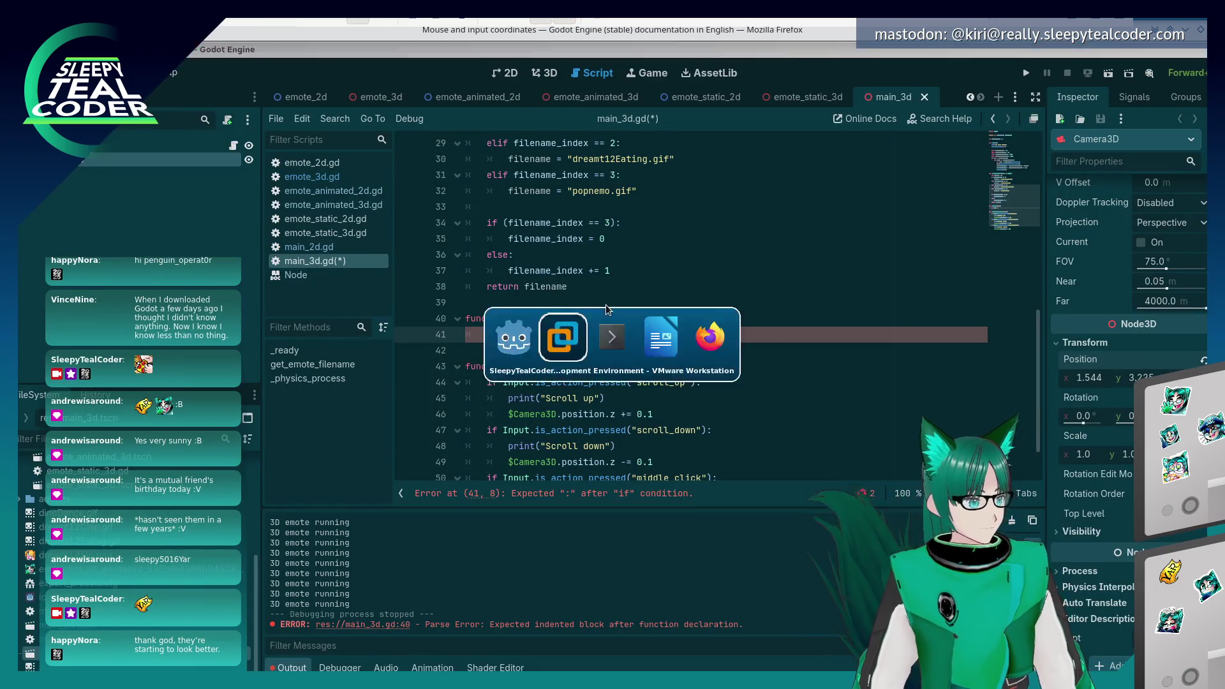
pyautogui.hotkey('alt', 'Tab')
pyautogui.write('In')
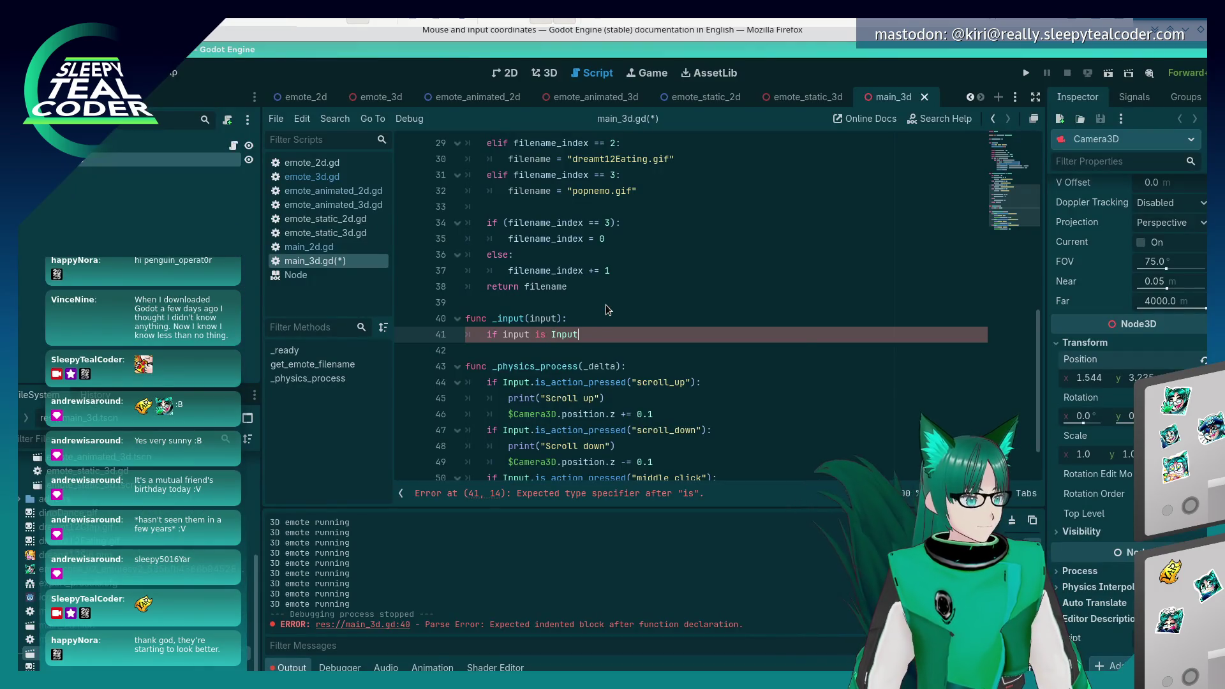
pyautogui.write('eventM')
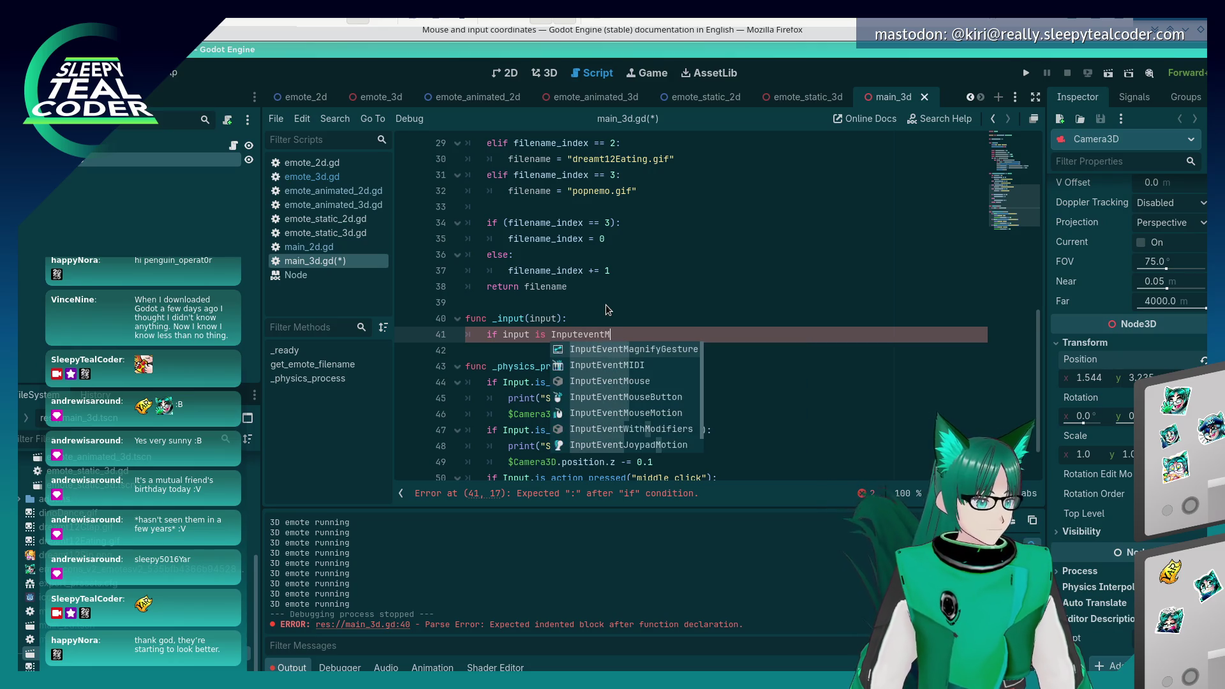
pyautogui.write('ouse')
pyautogui.press('Down')
pyautogui.press('Return')
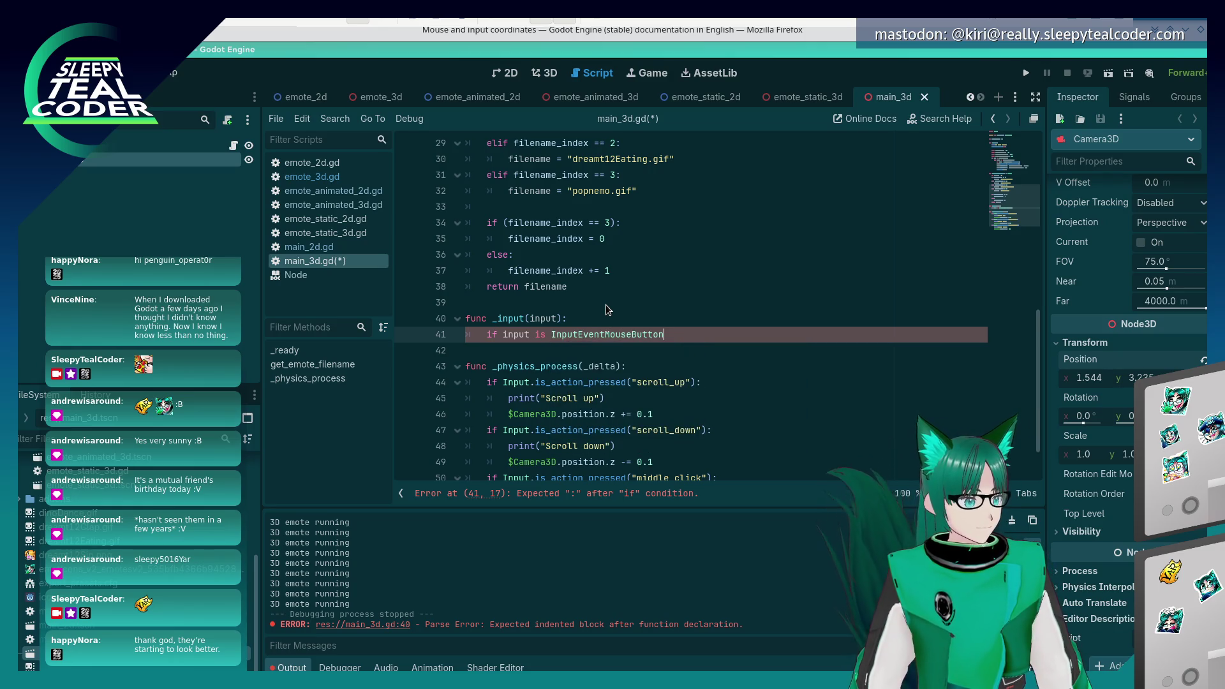
pyautogui.press('Return')
# - Copy the docs example's mouse button and motion checks for reference
pyautogui.hotkey('alt', 'Tab')
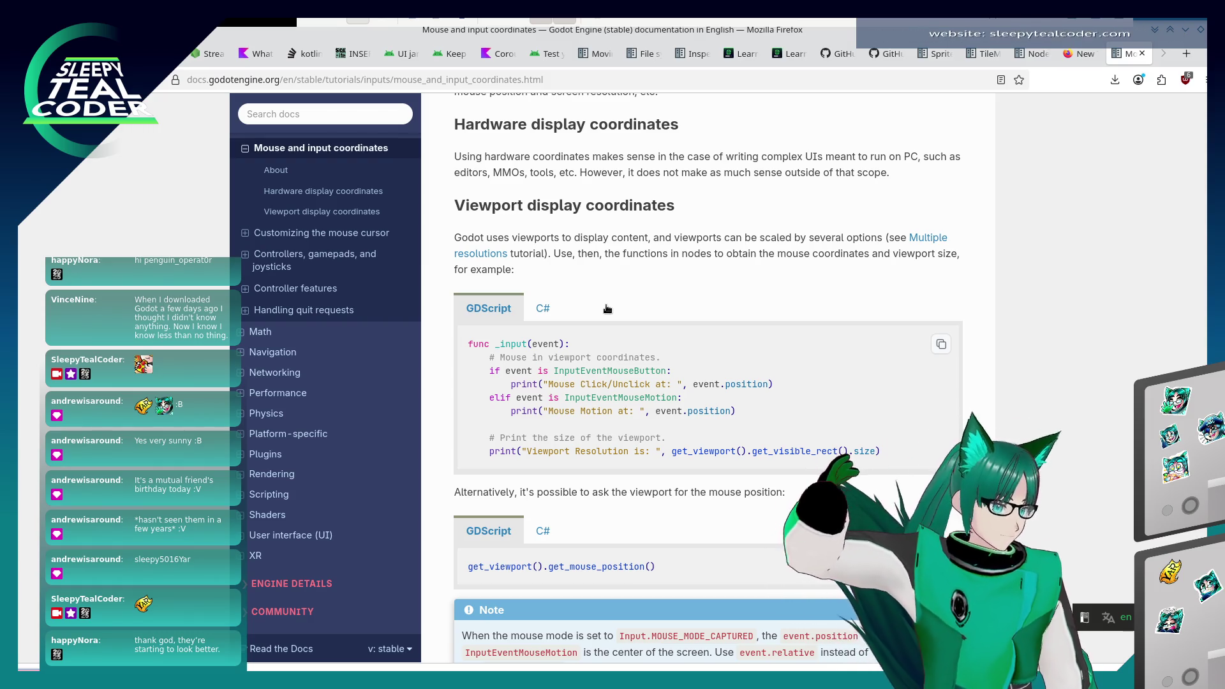
pyautogui.moveTo(747, 414)
pyautogui.mouseDown()
pyautogui.moveTo(523, 359)
pyautogui.moveTo(465, 361)
pyautogui.mouseUp()
pyautogui.hotkey('alt', 'Tab')
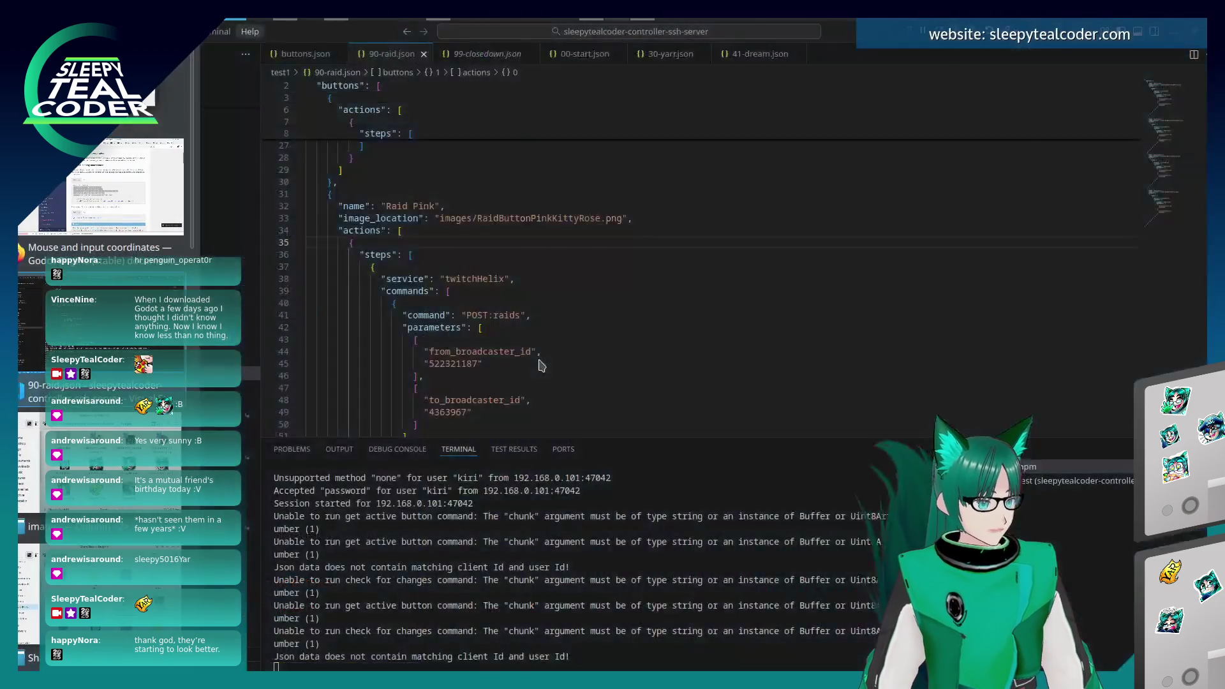
pyautogui.hotkey('alt', 'Tab')
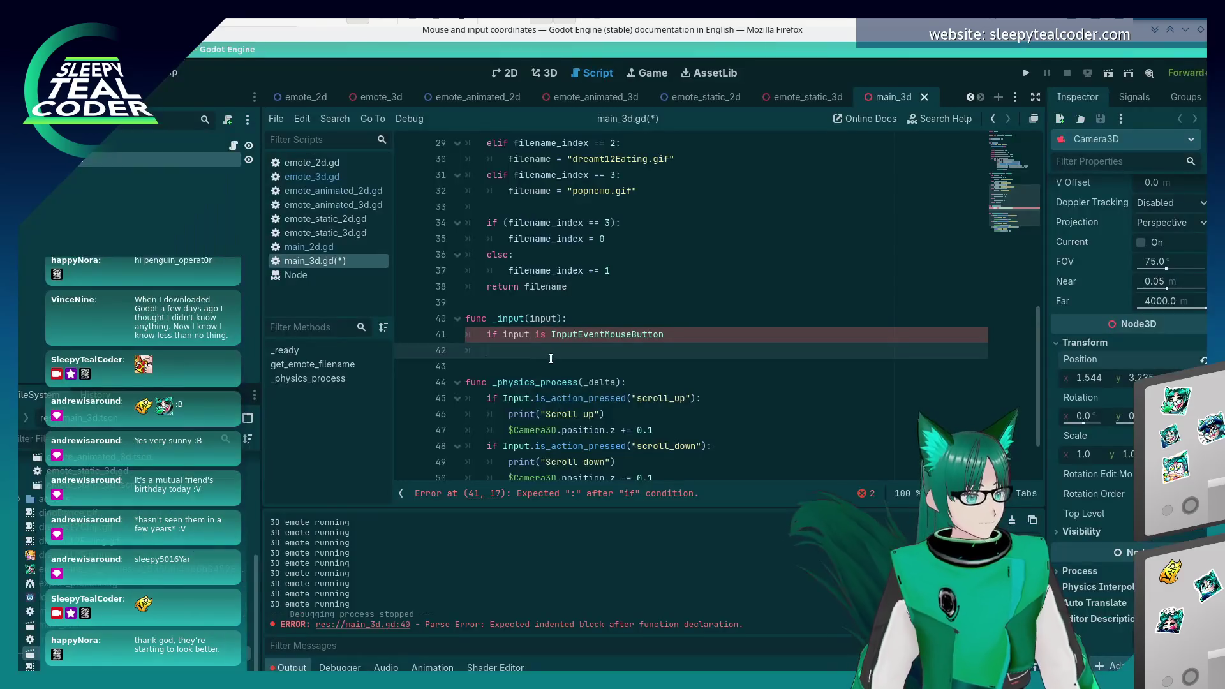
# - Undo a wrong paste and add an 'elif input is InputEventMouseMotion' branch
pyautogui.hotkey('shift', 'Up')
pyautogui.write('Input.is_action_pressed("scroll_up")')
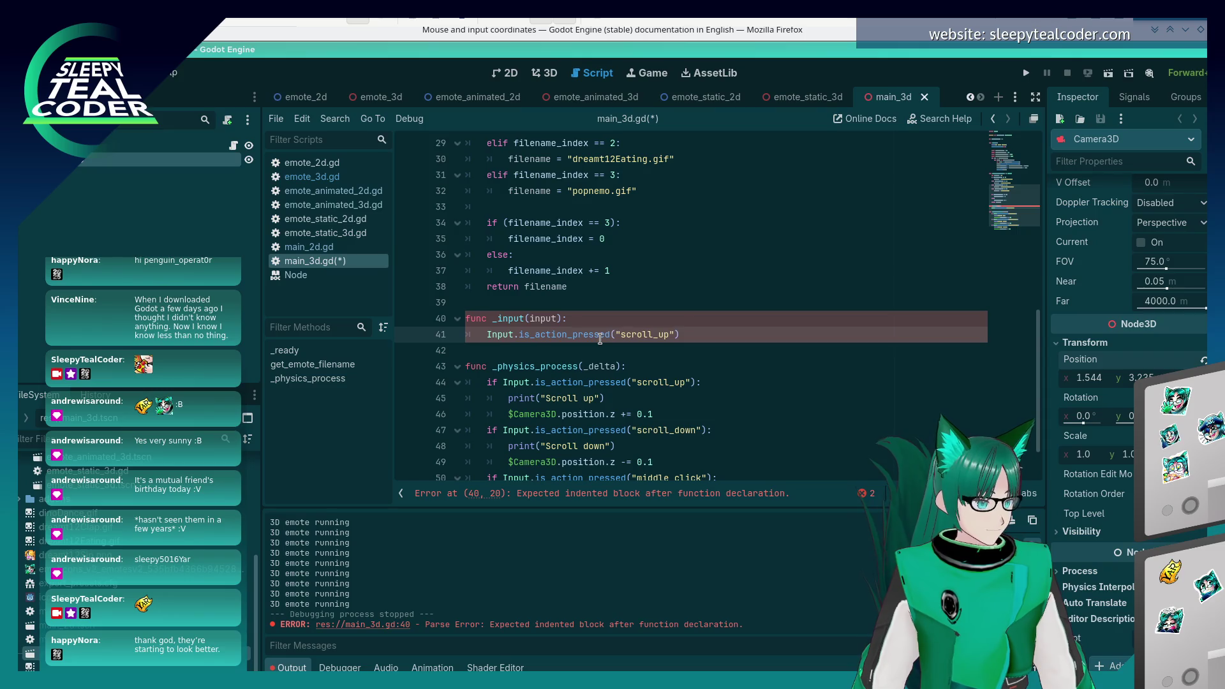
pyautogui.hotkey('ctrl', 'z')
pyautogui.hotkey('ctrl', 'z')
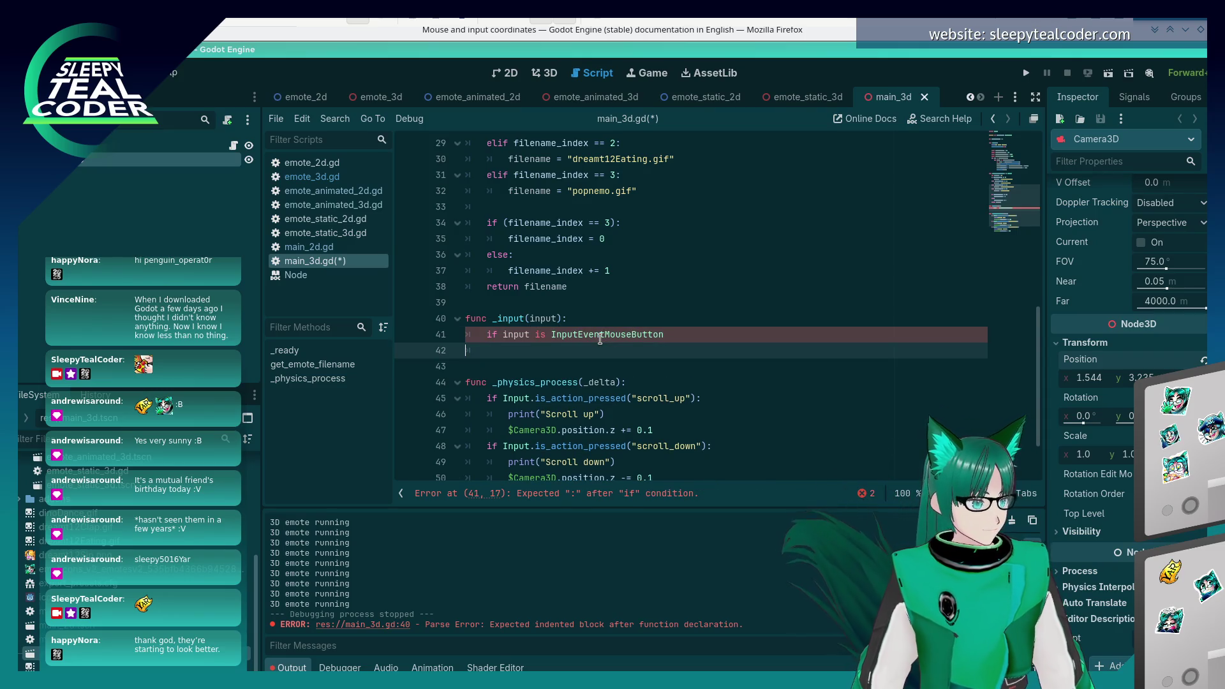
pyautogui.write('elif in')
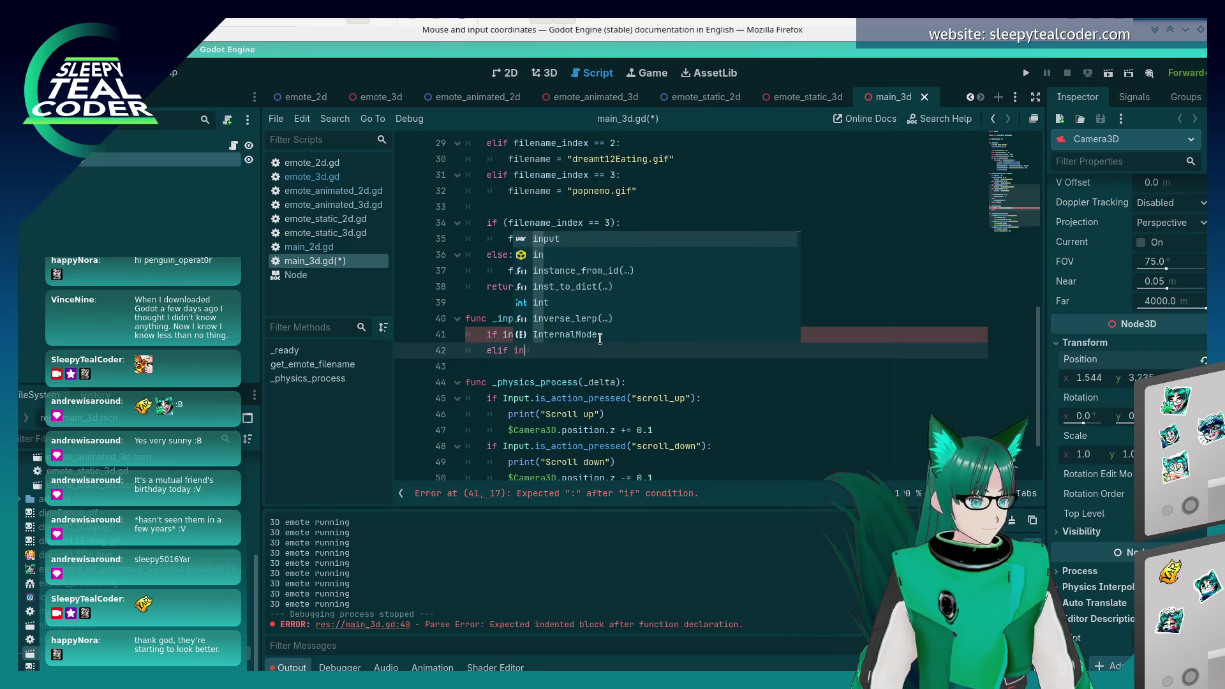
pyautogui.write('put is InputMouse')
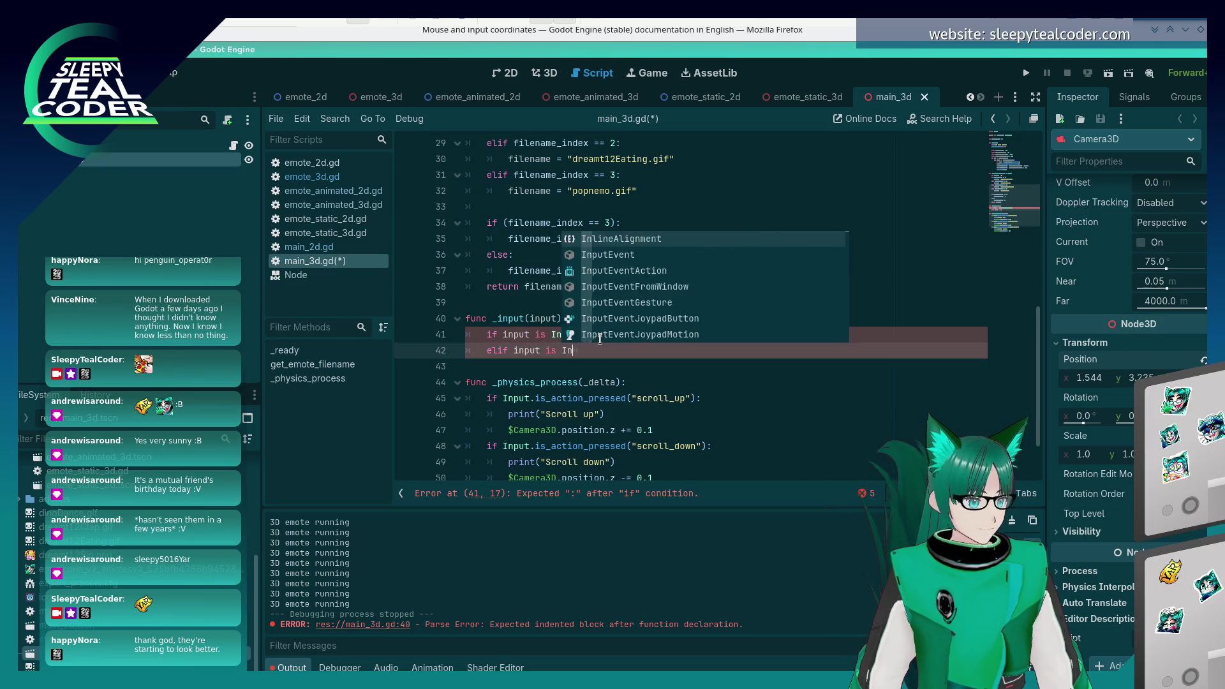
pyautogui.press('Down')
pyautogui.press('Down')
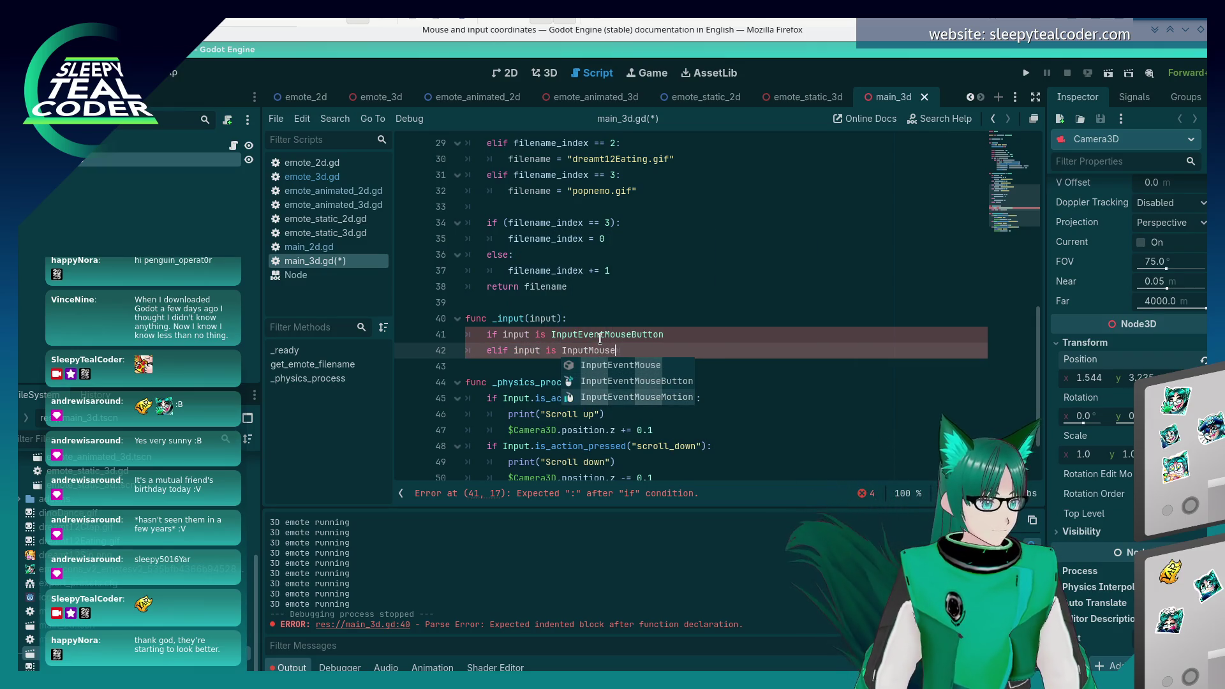
pyautogui.press('Return')
pyautogui.hotkey('ctrl', 'shift', 'Return')
pyautogui.hotkey('alt', 'Tab')
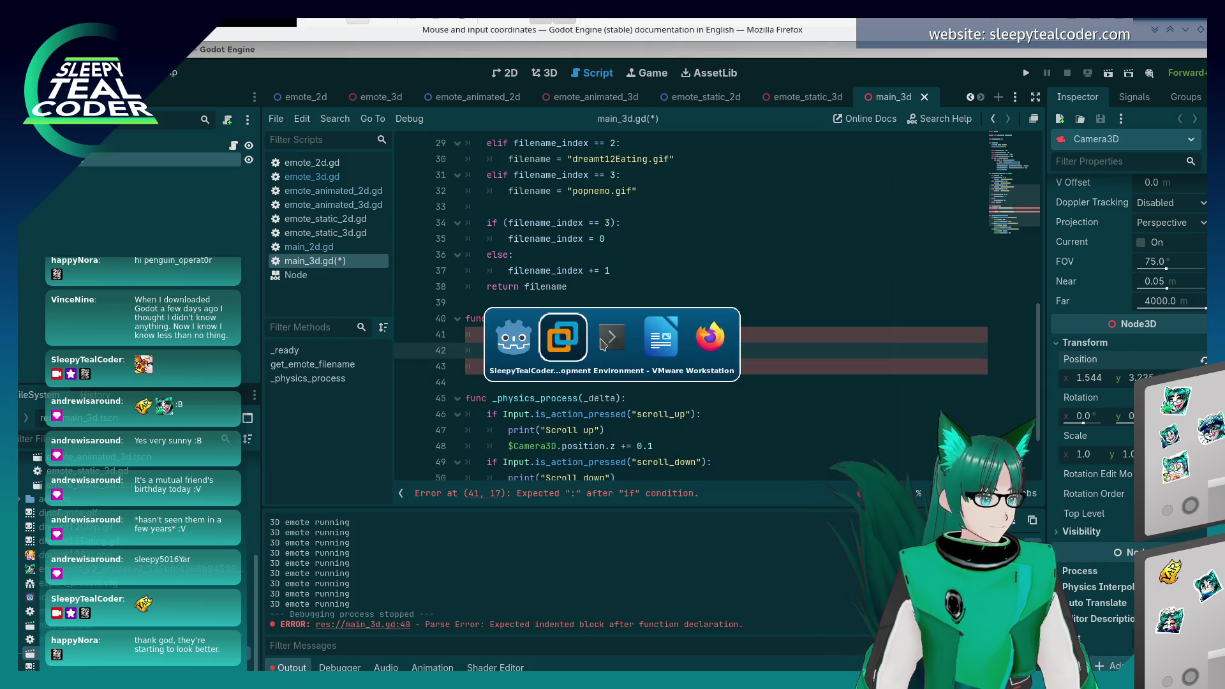
pyautogui.hotkey('alt', 'Tab')
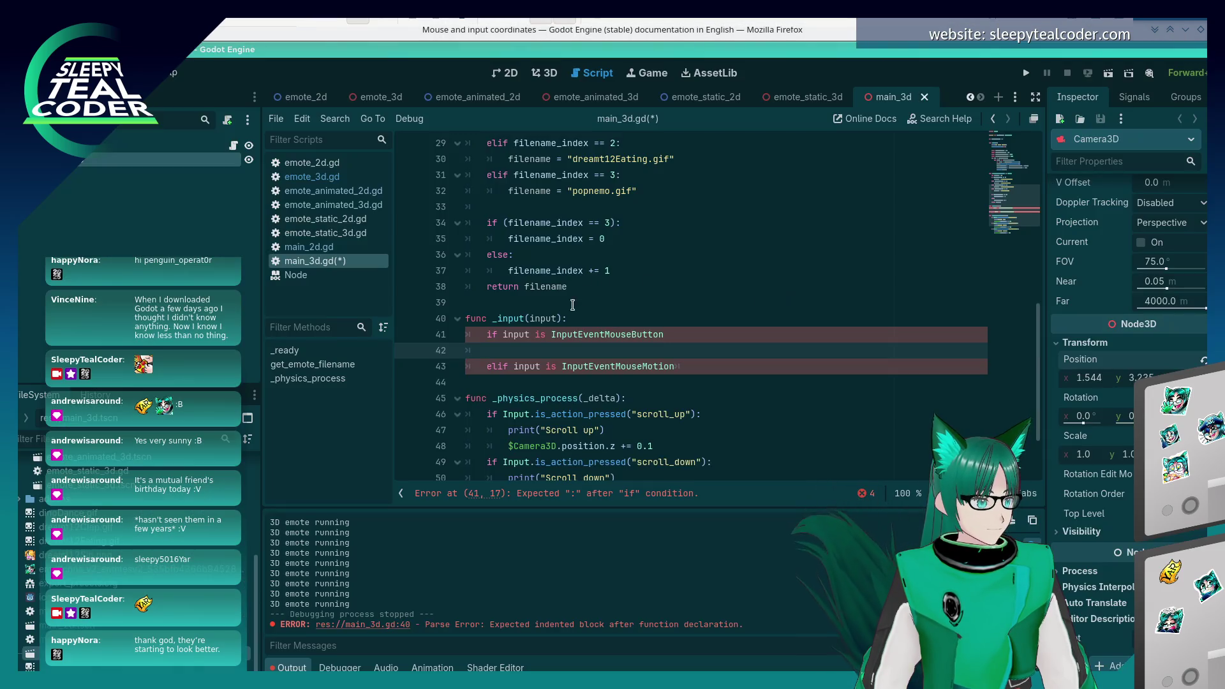
# - Add a print of event.position under the button branch and duplicate it into the motion branch
pyautogui.click(557, 317)
pyautogui.press('Down')
pyautogui.press('Down')
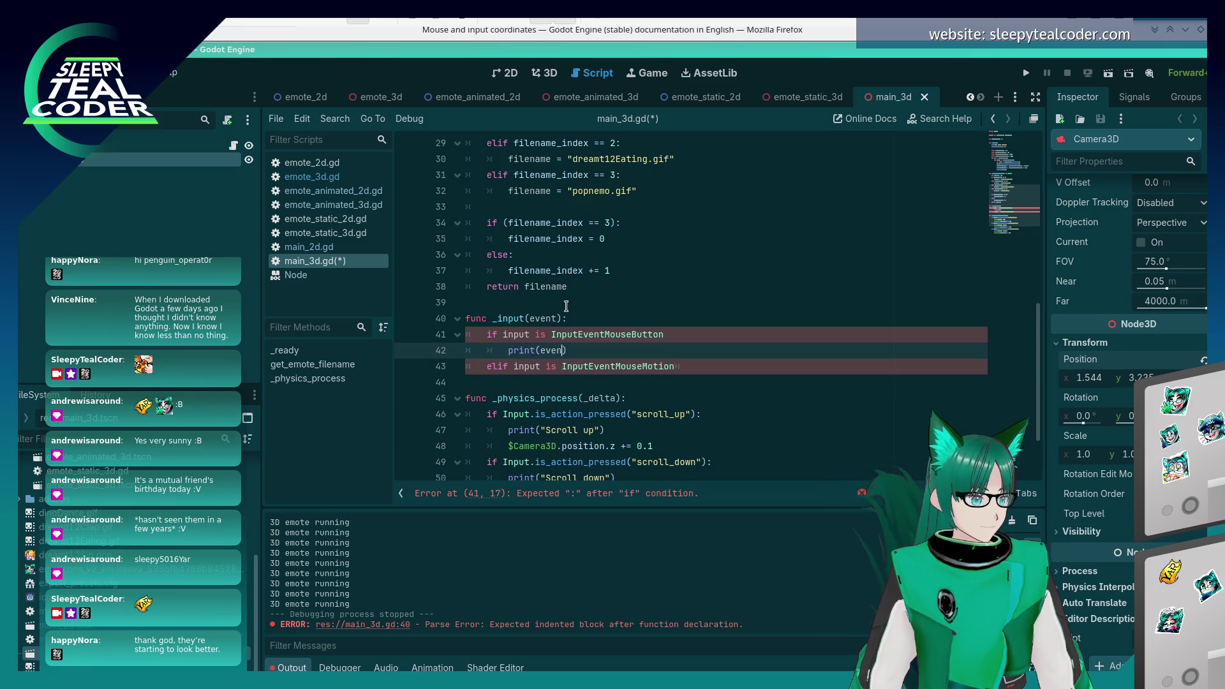
pyautogui.write('pos')
pyautogui.hotkey('alt', 'Tab')
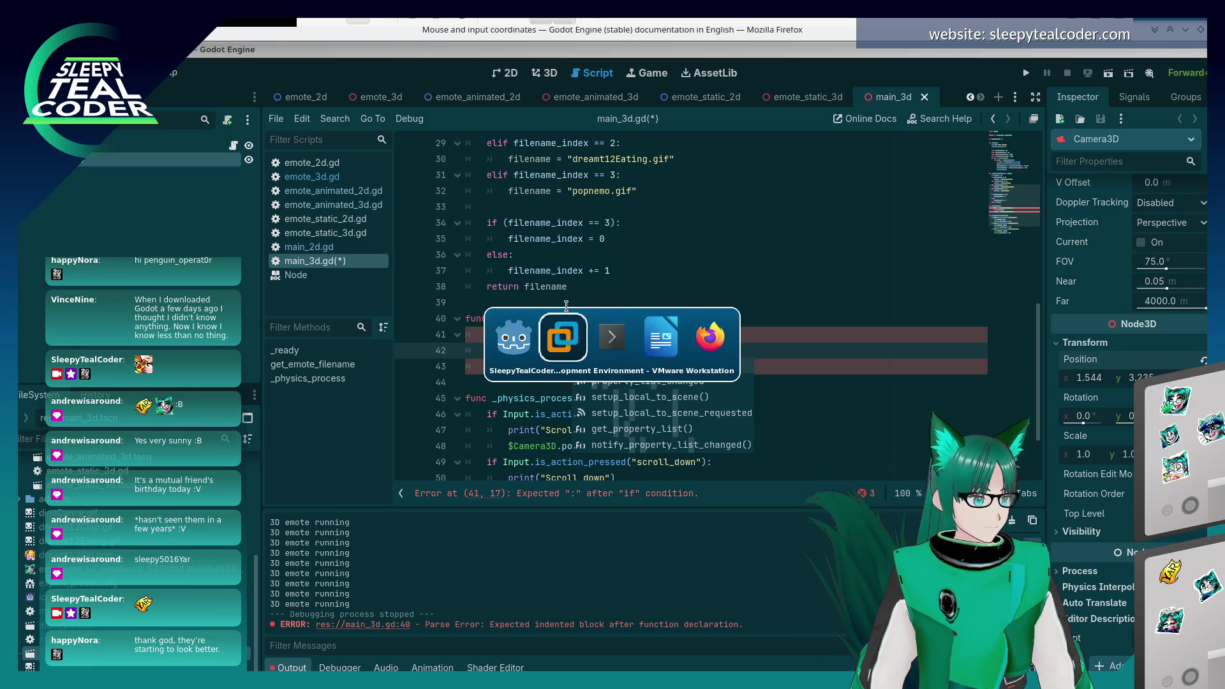
pyautogui.hotkey('alt', 'Tab')
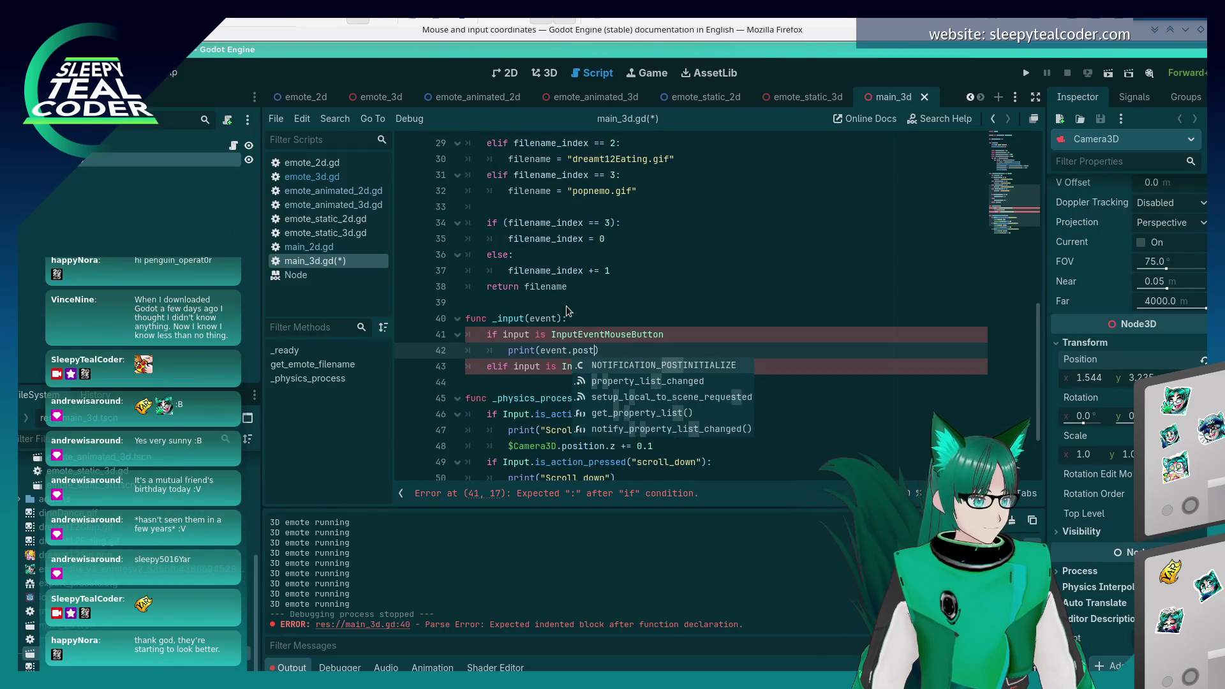
pyautogui.write('ition')
pyautogui.hotkey('shift', 'Home')
pyautogui.hotkey('ctrl', 'c')
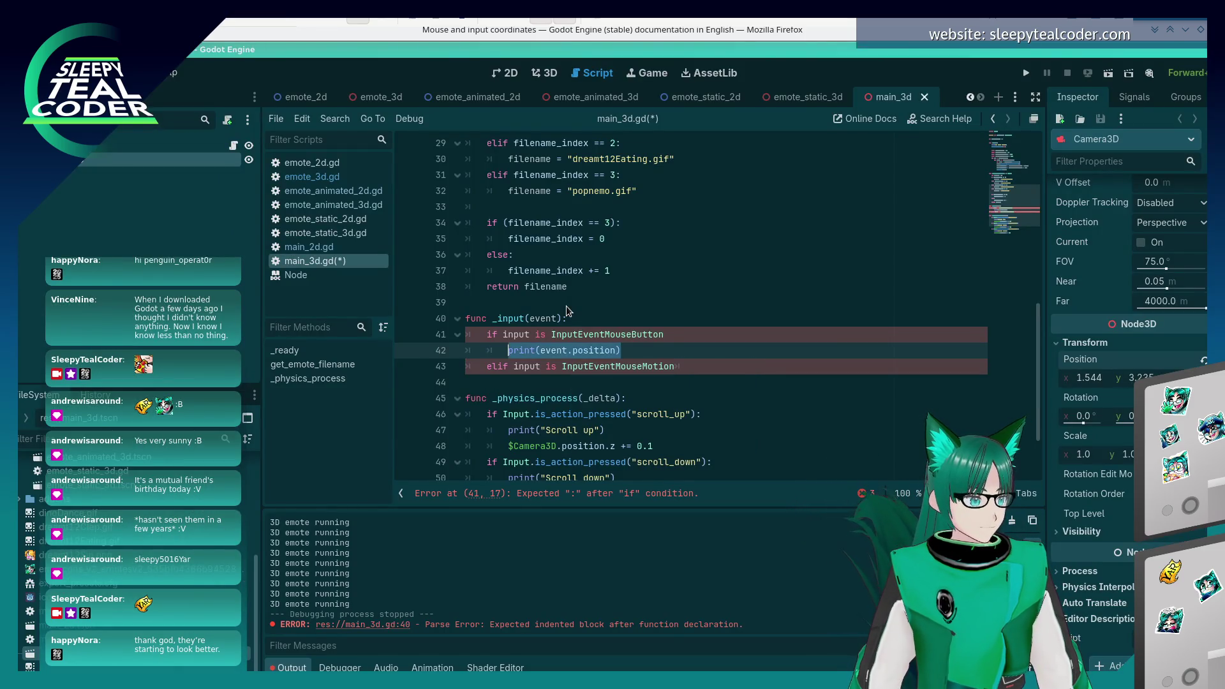
pyautogui.press('Down')
pyautogui.press('End')
pyautogui.press('Return')
pyautogui.hotkey('ctrl', 'v')
# - Label the prints with "Button: " and "Motion: " prefixes and save the script
pyautogui.press('Up')
pyautogui.press('Up')
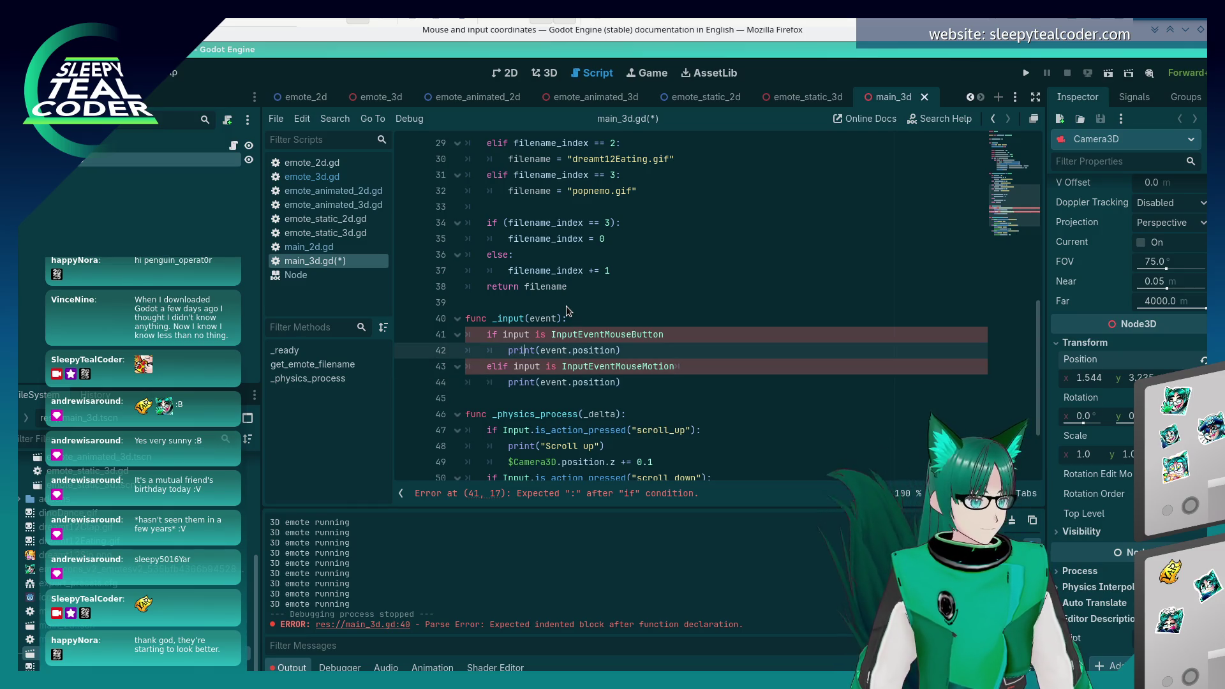
pyautogui.press('Right')
pyautogui.write('"" + ')
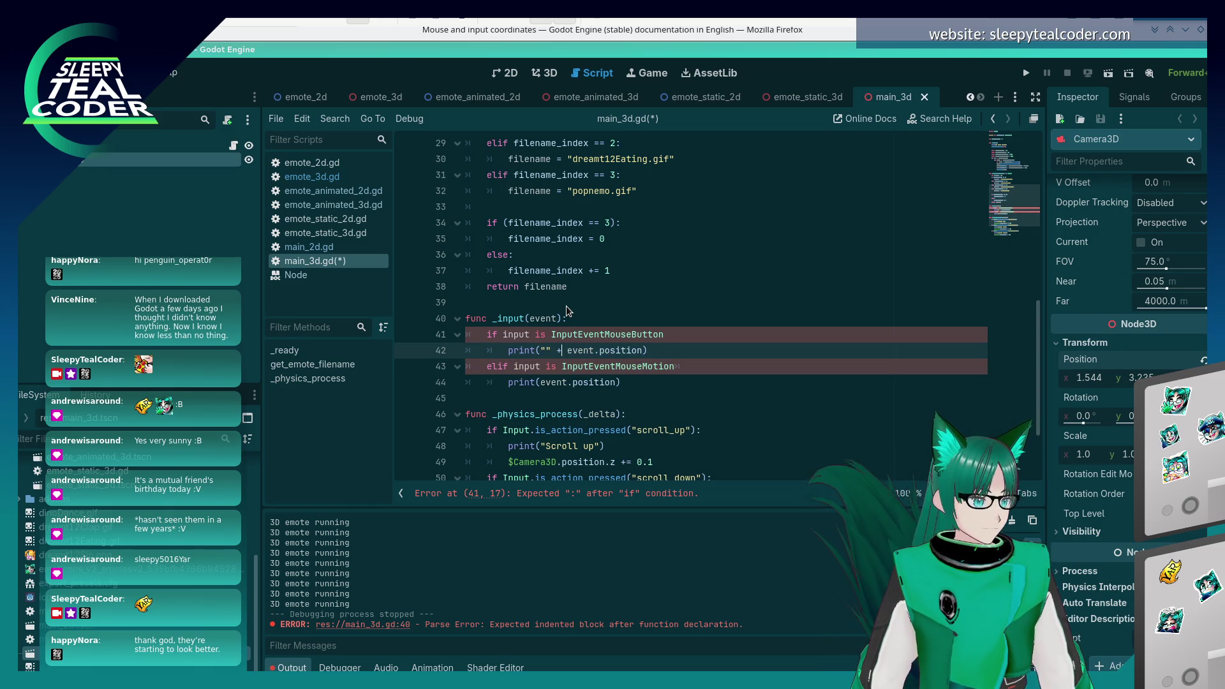
pyautogui.write('Button:')
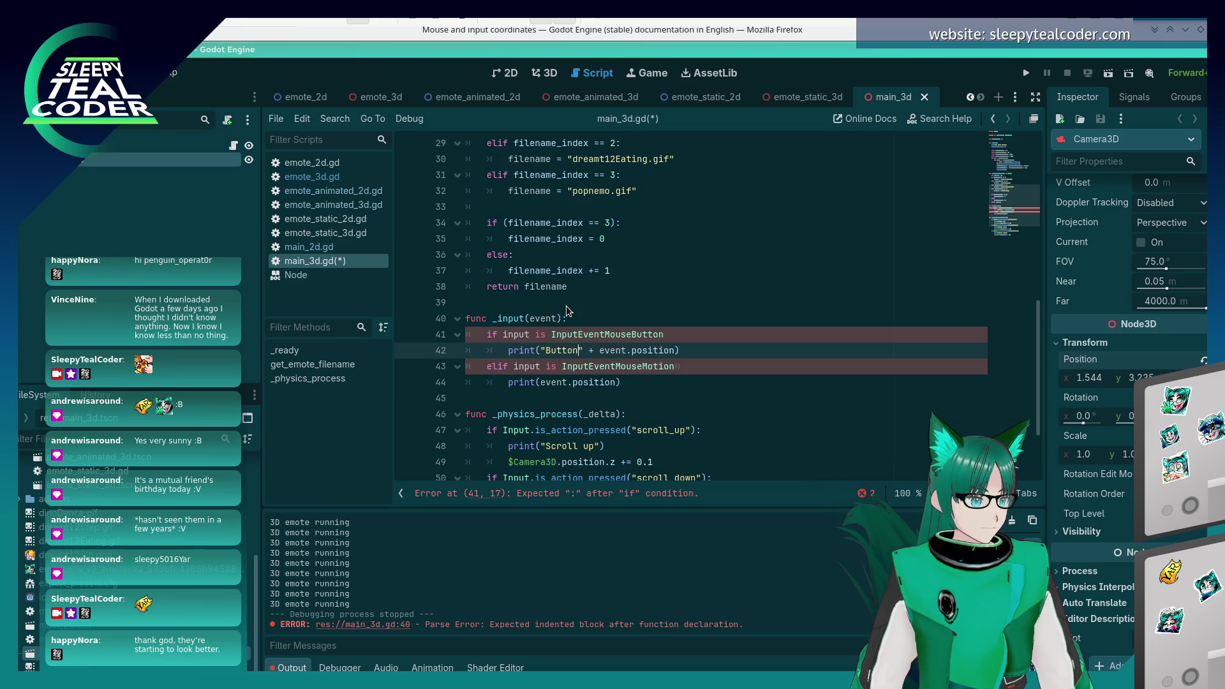
pyautogui.press('Down')
pyautogui.press('Down')
pyautogui.press('Left')
pyautogui.press('Left')
pyautogui.write('"Motion: ')
pyautogui.write('" +')
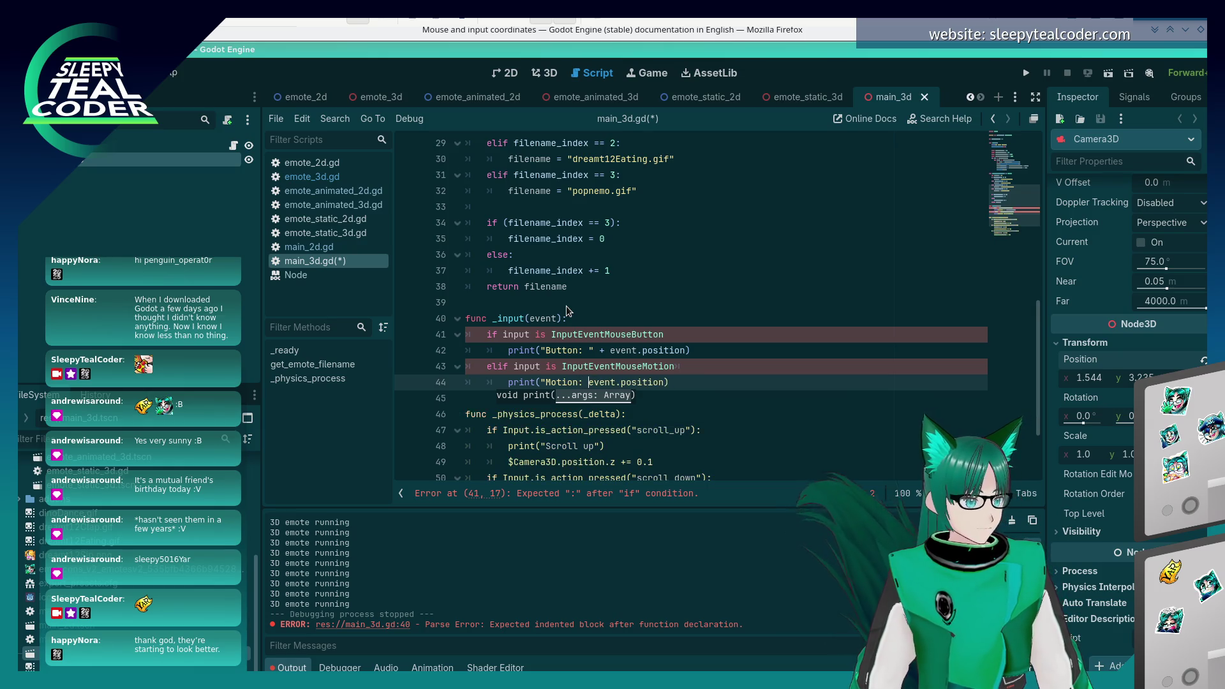
pyautogui.hotkey('ctrl', 's')
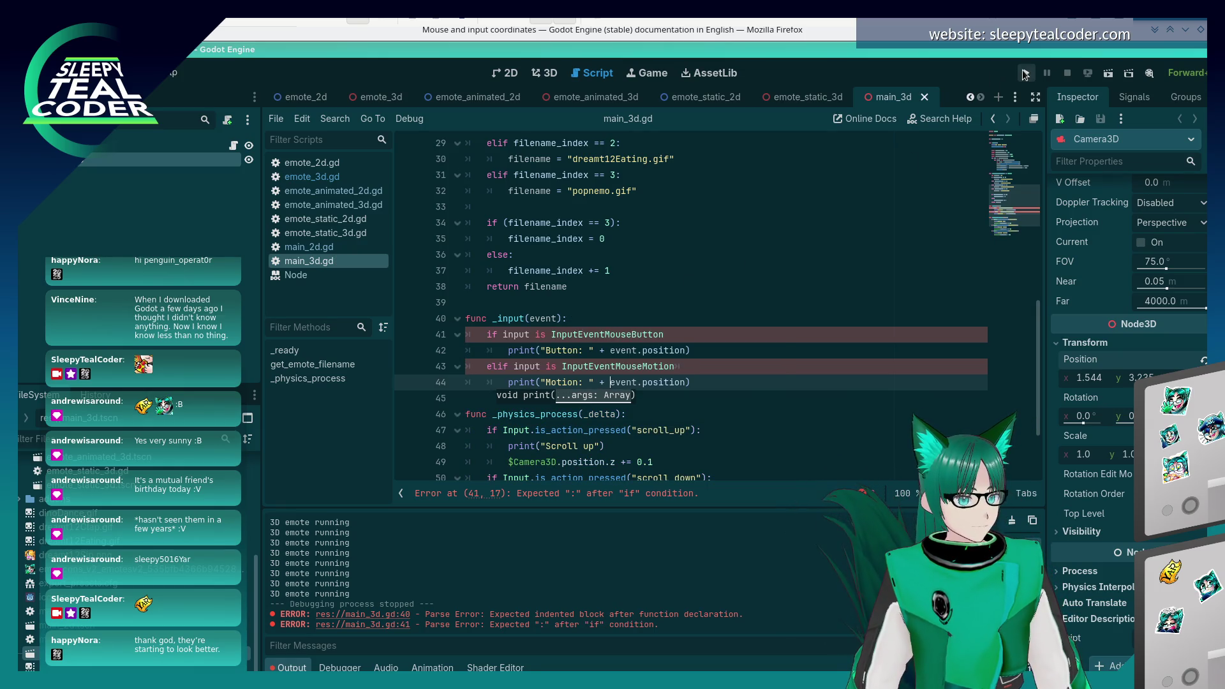
# - Add the missing colon to the if line, save, and rerun the project
pyautogui.click(1024, 74)
pyautogui.click(779, 280)
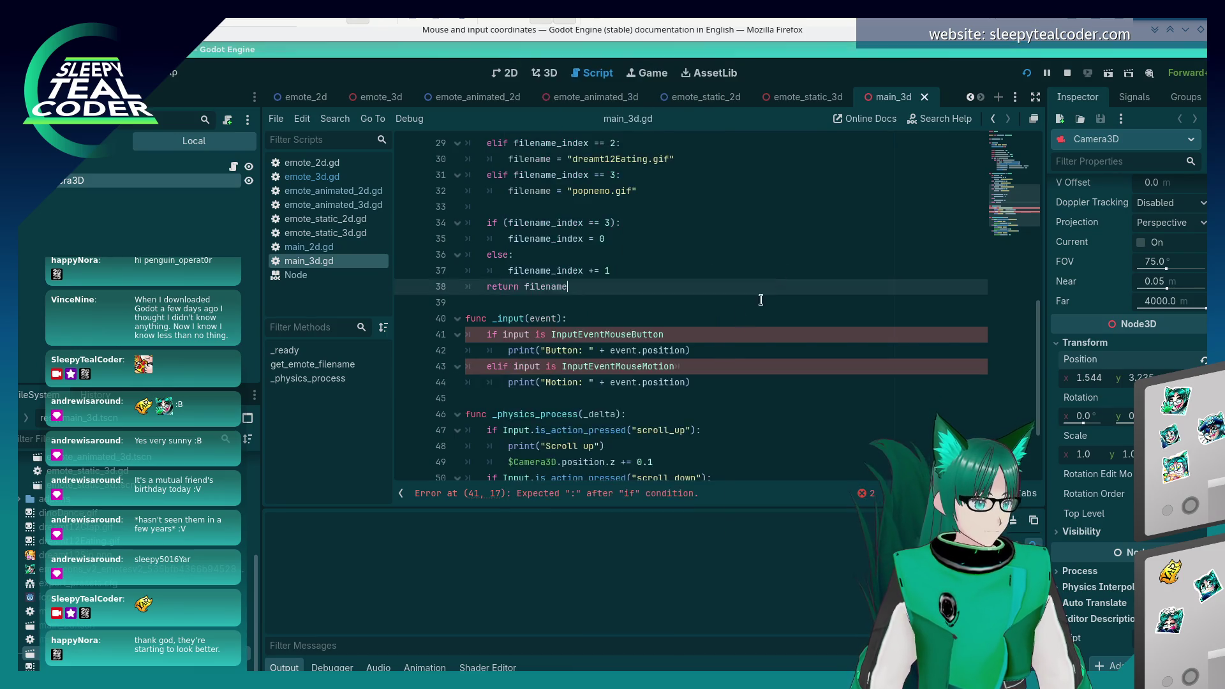
pyautogui.click(700, 222)
pyautogui.write(':')
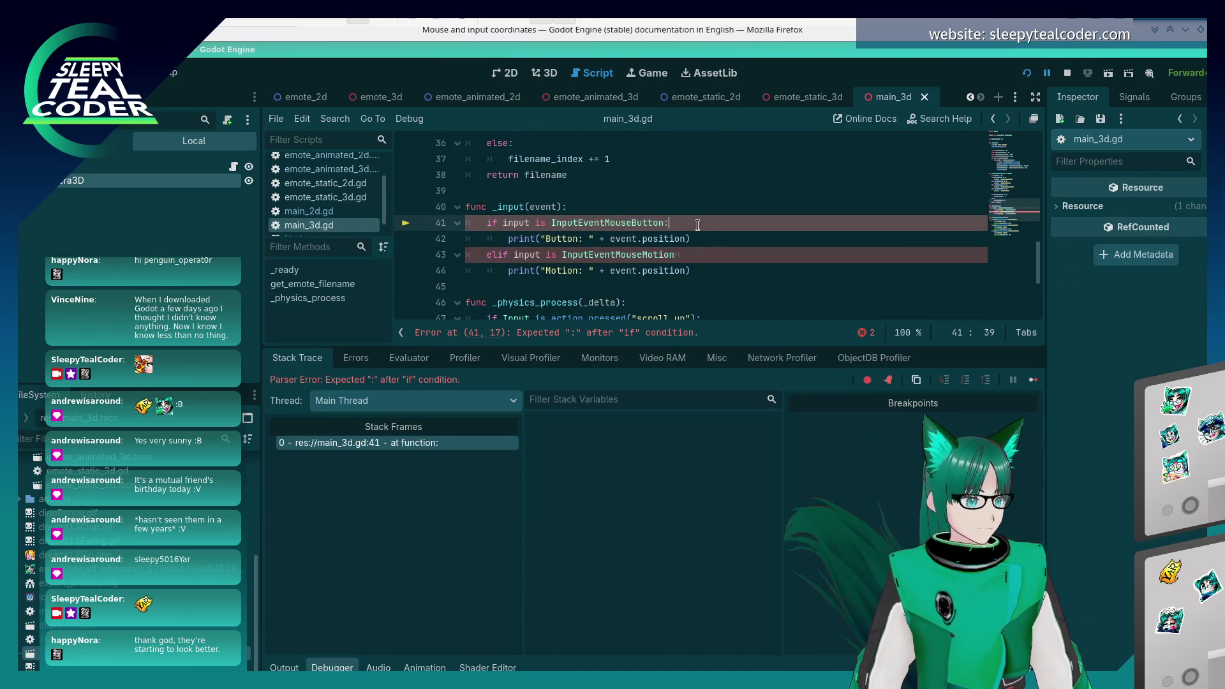
pyautogui.press('Down')
pyautogui.press('Down')
pyautogui.hotkey('ctrl', 's')
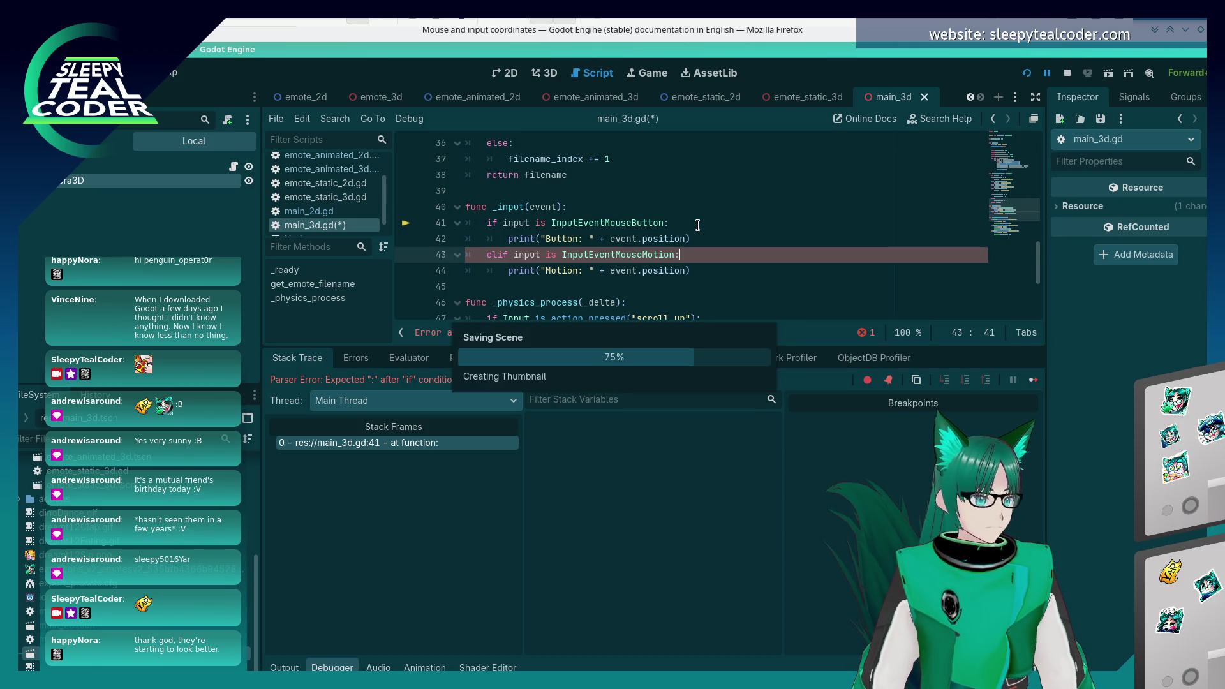
pyautogui.press('F5')
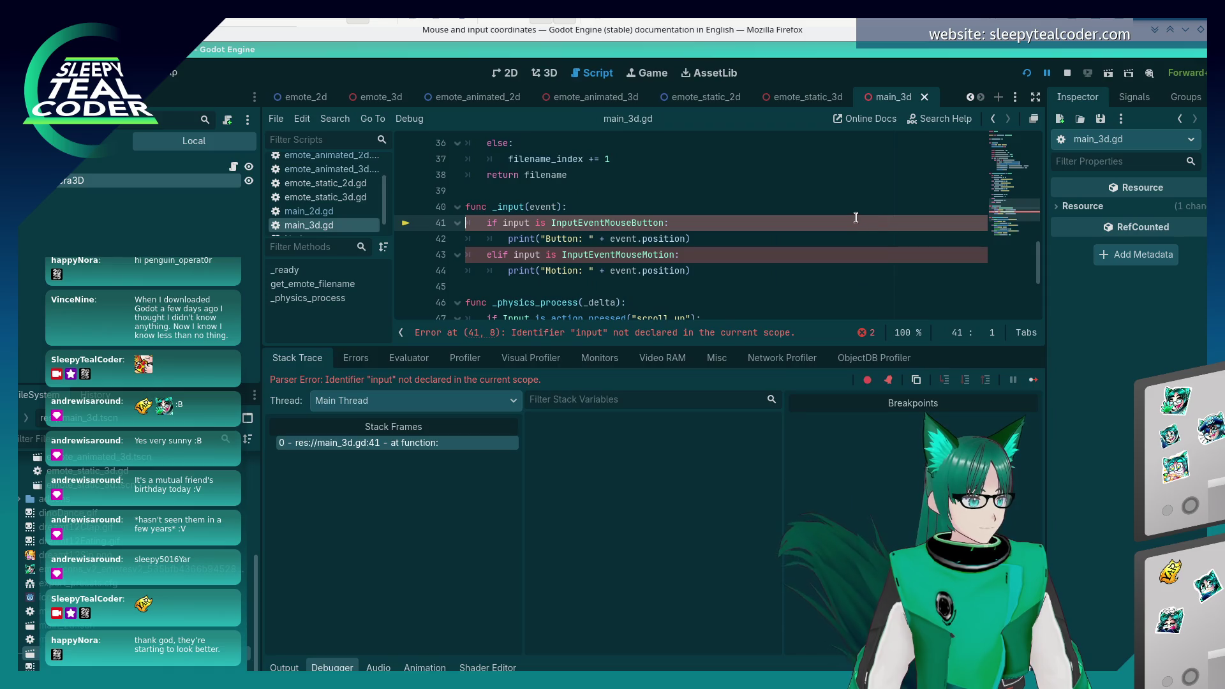
# - Rename event to input on lines 40, 42 and 44, save, and run again
pyautogui.doubleClick(547, 206)
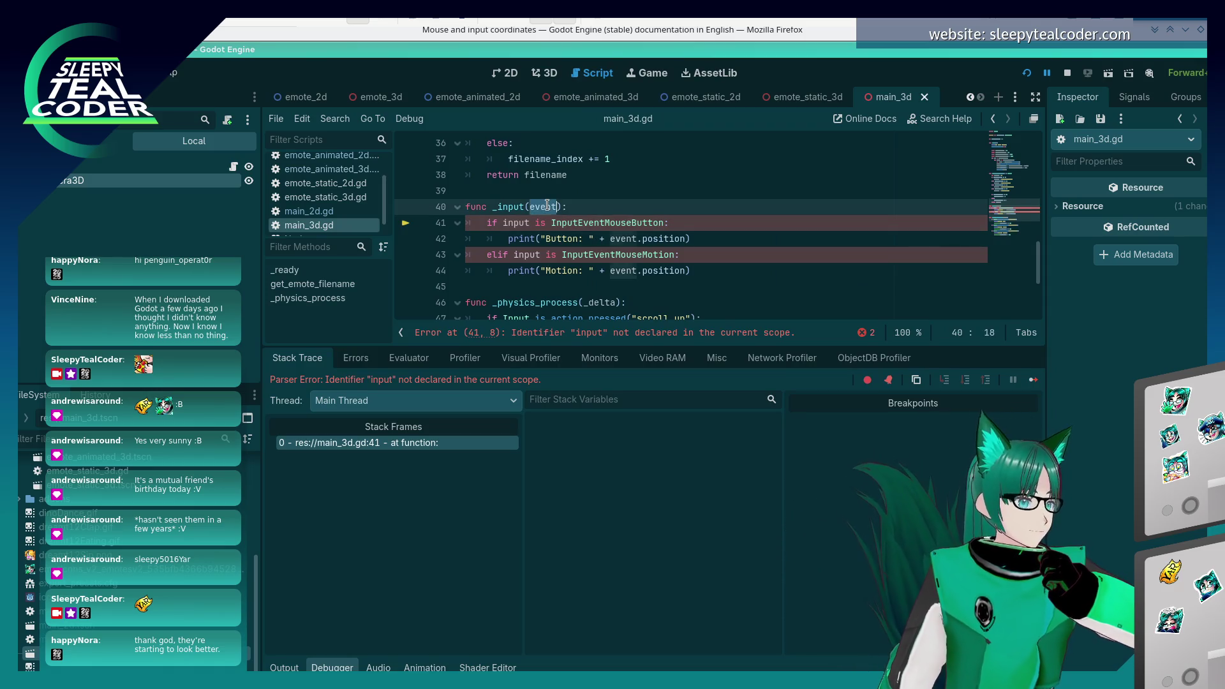
pyautogui.write('input')
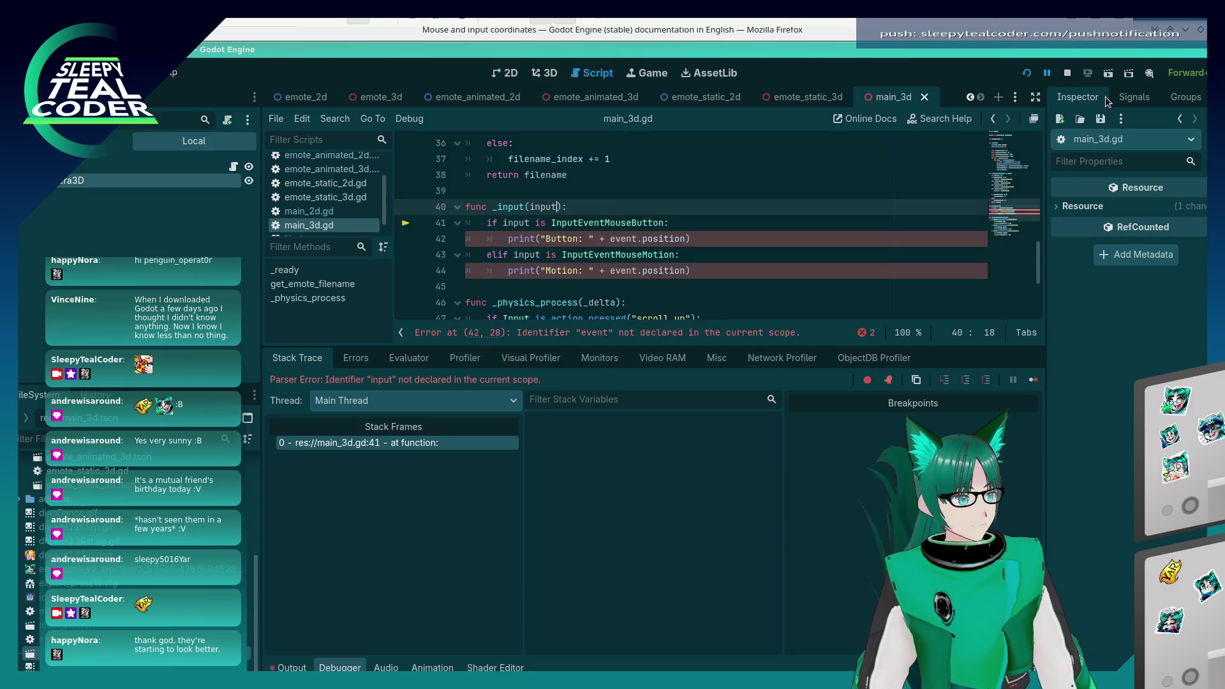
pyautogui.press('F5')
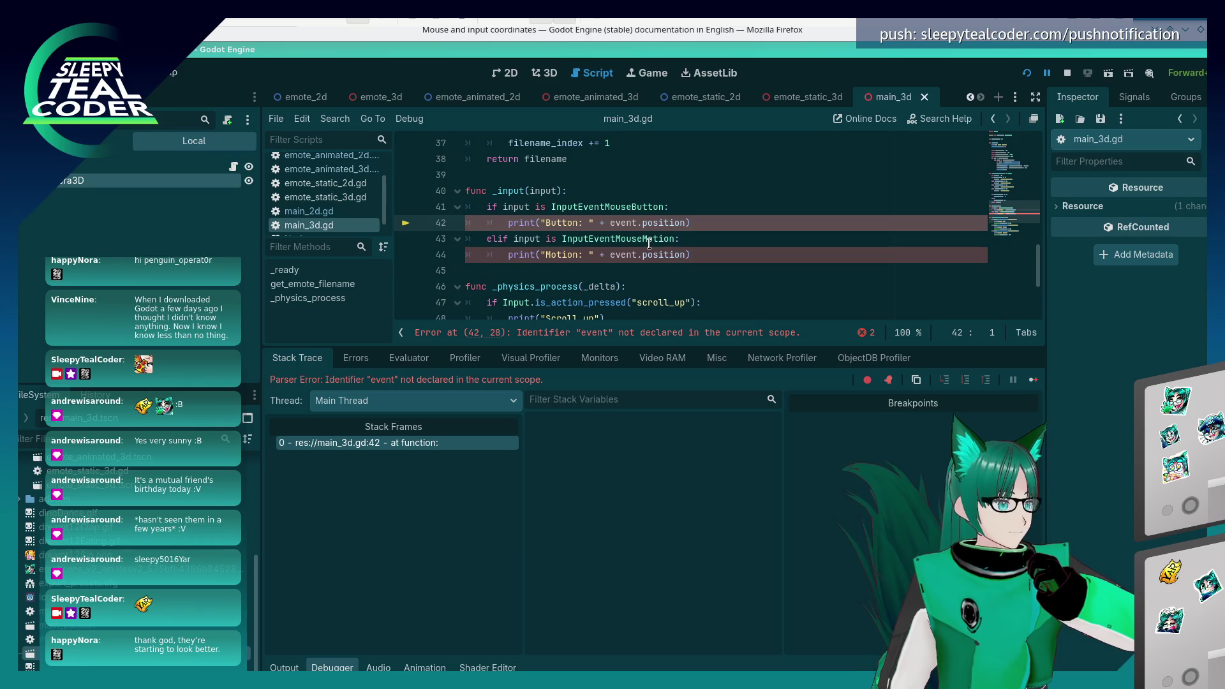
pyautogui.doubleClick(623, 223)
pyautogui.write('input')
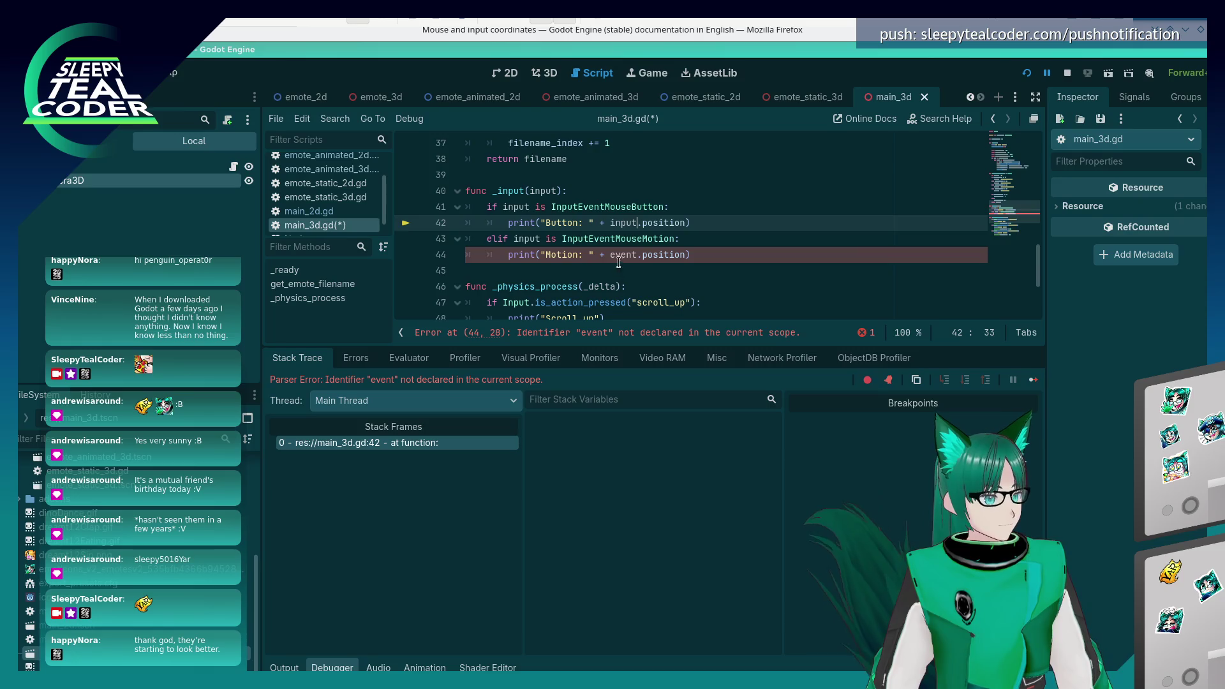
pyautogui.doubleClick(618, 260)
pyautogui.write('input')
pyautogui.hotkey('ctrl', 's')
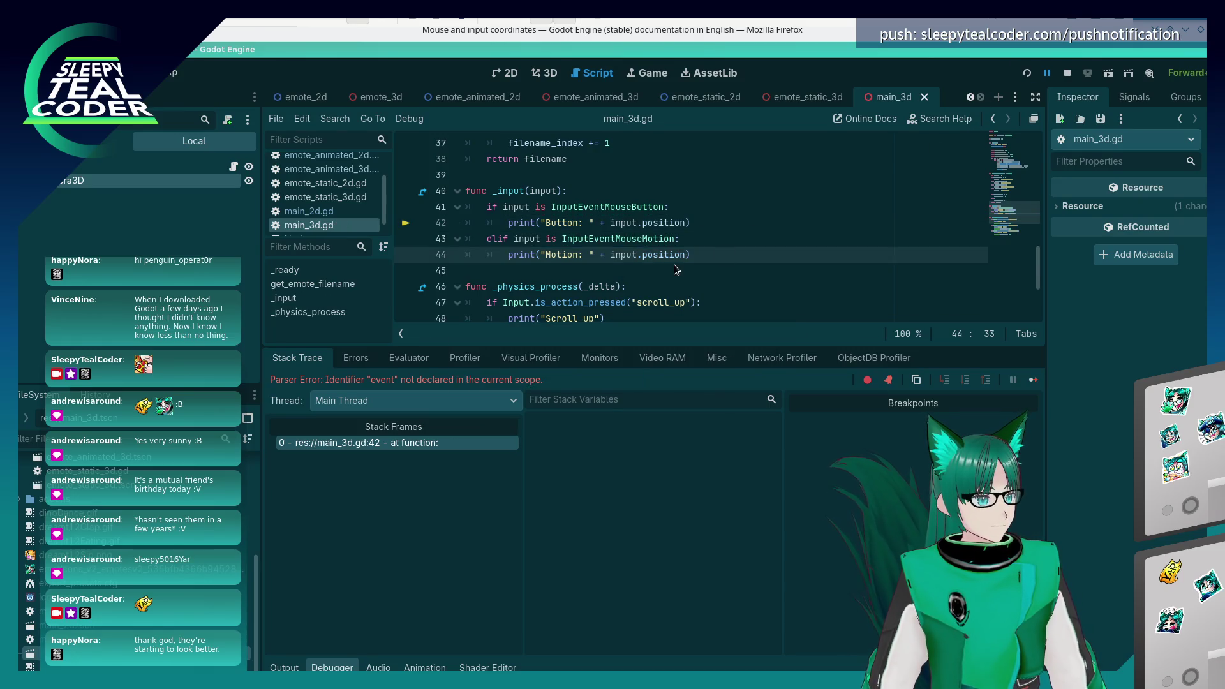
pyautogui.press('F5')
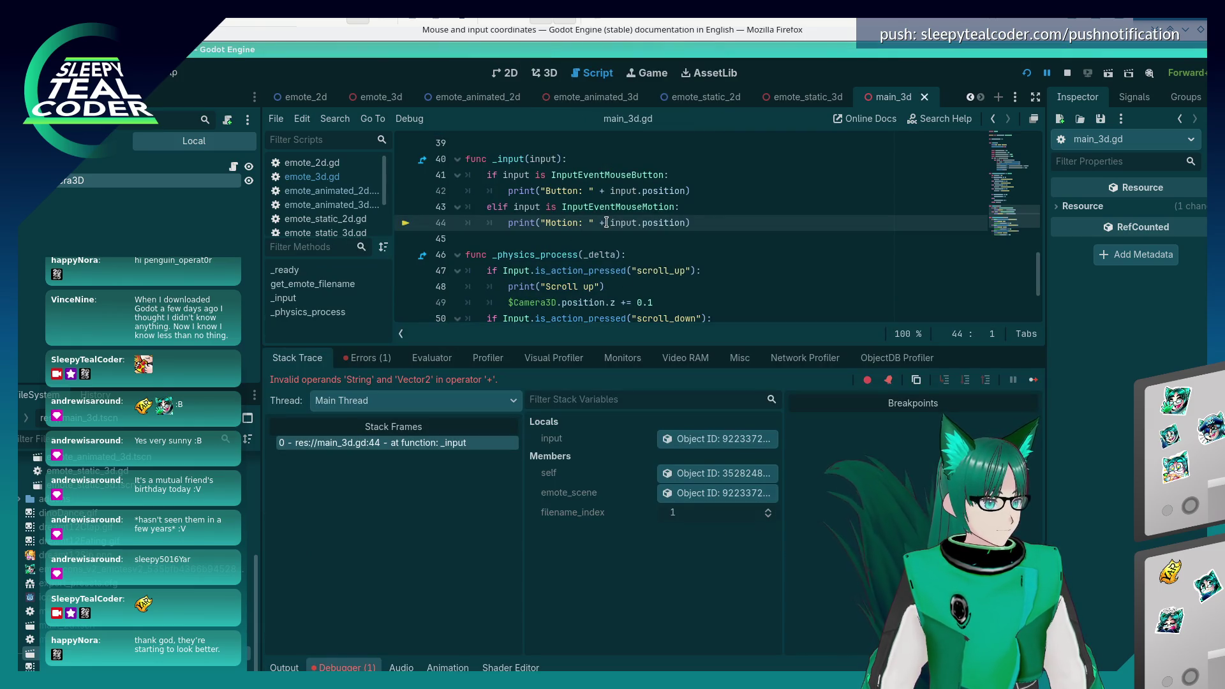
# - Wrap the motion print's input.position in str() on line 44
pyautogui.write('str(')
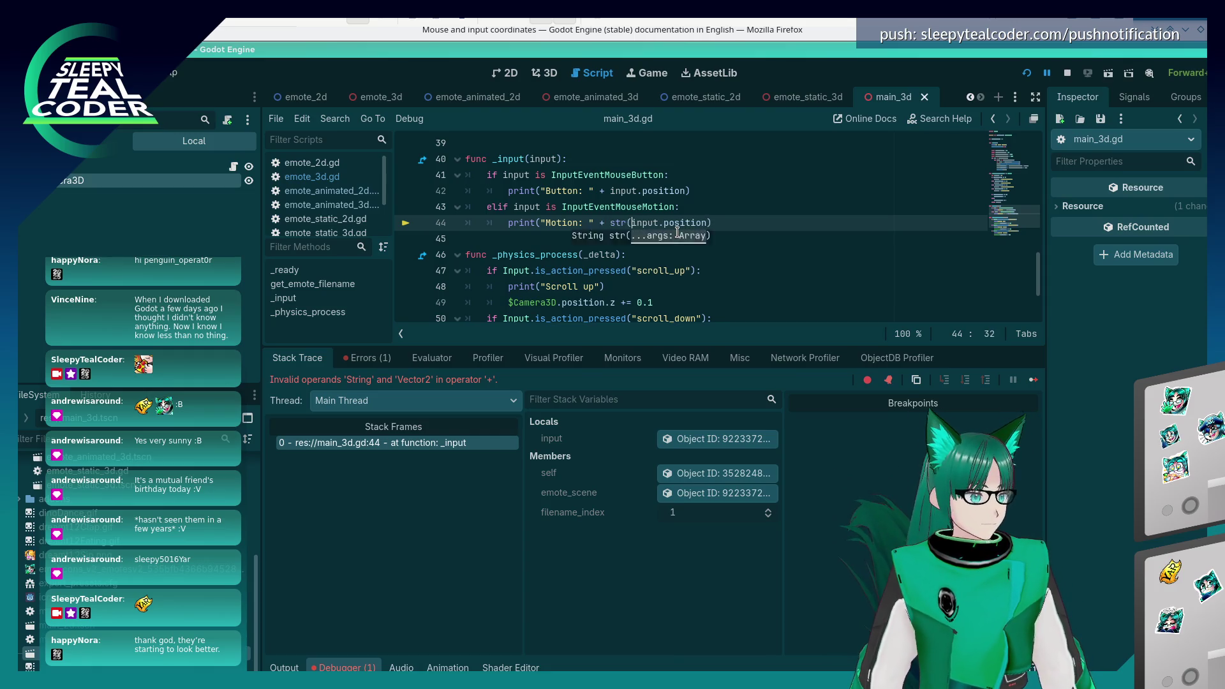
pyautogui.press('Up')
pyautogui.press('Up')
pyautogui.press('End')
pyautogui.press('Down')
pyautogui.press('Down')
pyautogui.press('End')
pyautogui.press('Left')
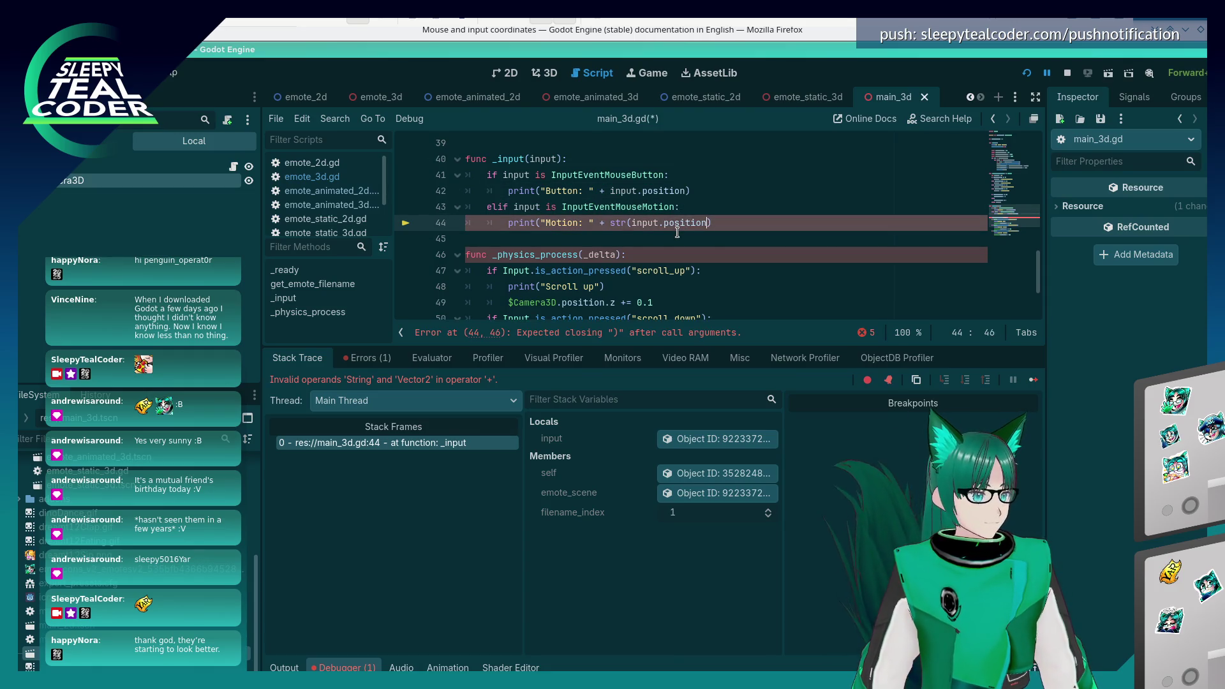
pyautogui.press('Up')
pyautogui.press('Up')
pyautogui.press('Down')
pyautogui.press('Down')
pyautogui.write(')')
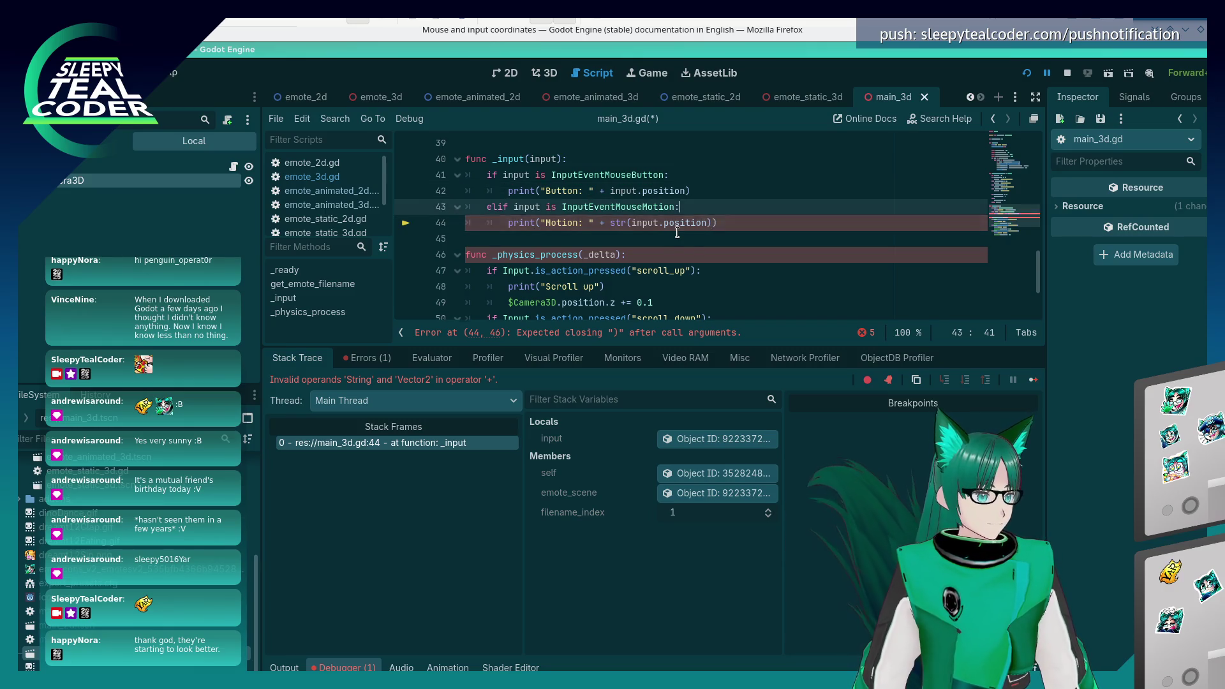
# - Wrap the button print's input.position in str() on line 42 and run the project
pyautogui.press('Up')
pyautogui.press('Up')
pyautogui.press('Left')
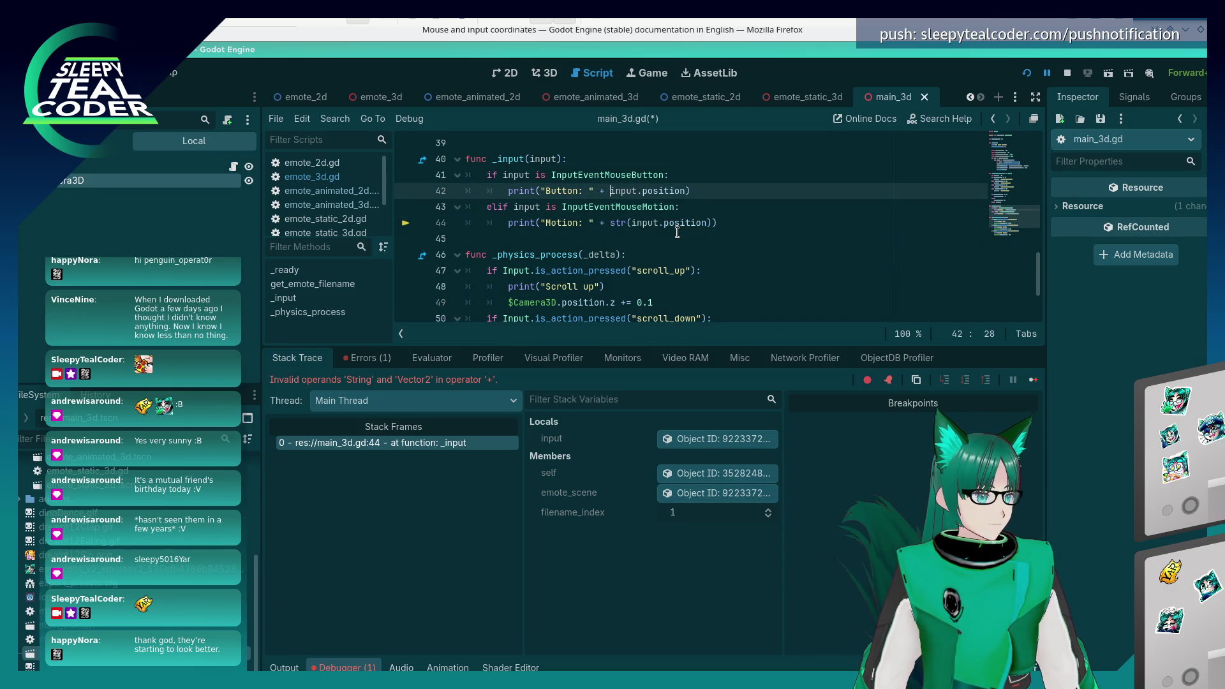
pyautogui.write('str(')
pyautogui.press('End')
pyautogui.write(')')
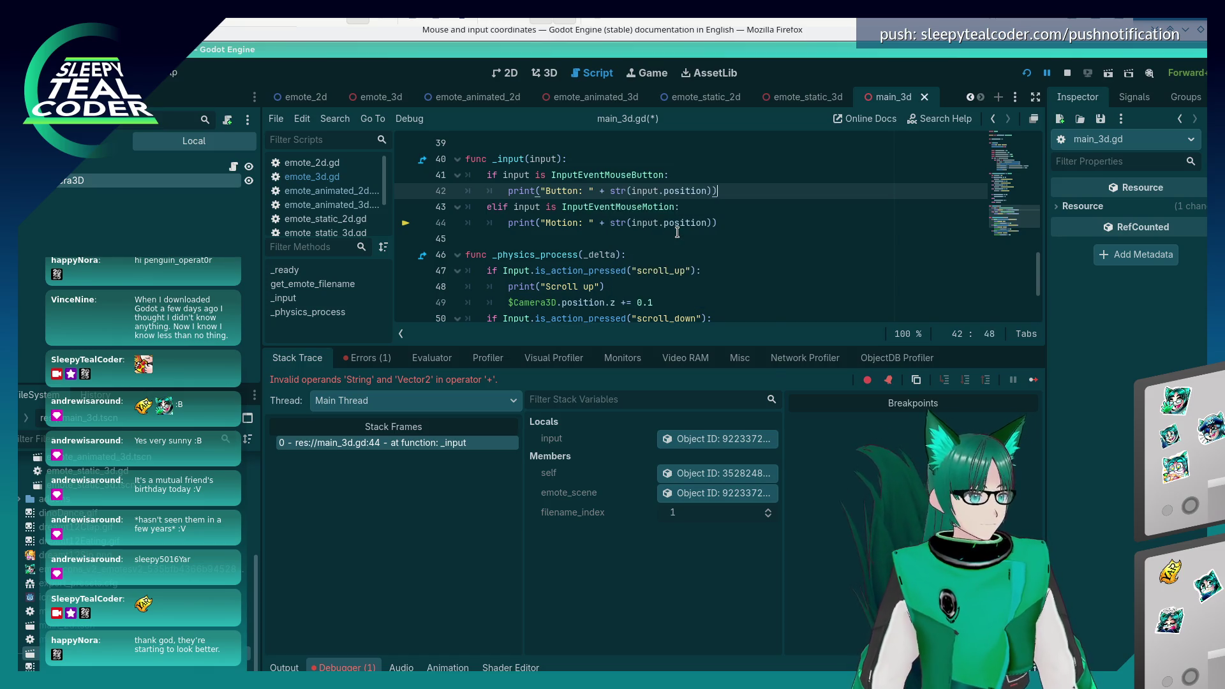
pyautogui.press('F5')
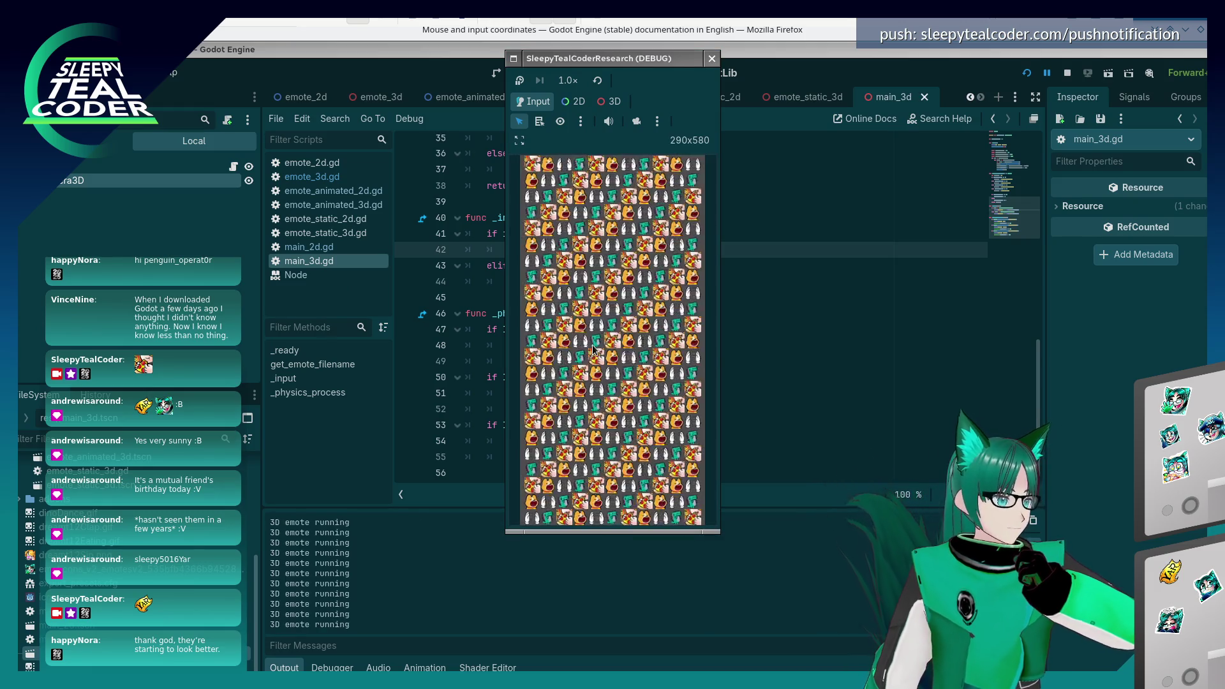
# - Click, double-click and middle-click in the game, logging Button and Motion positions like (114.0, 297.0)
pyautogui.click(592, 347)
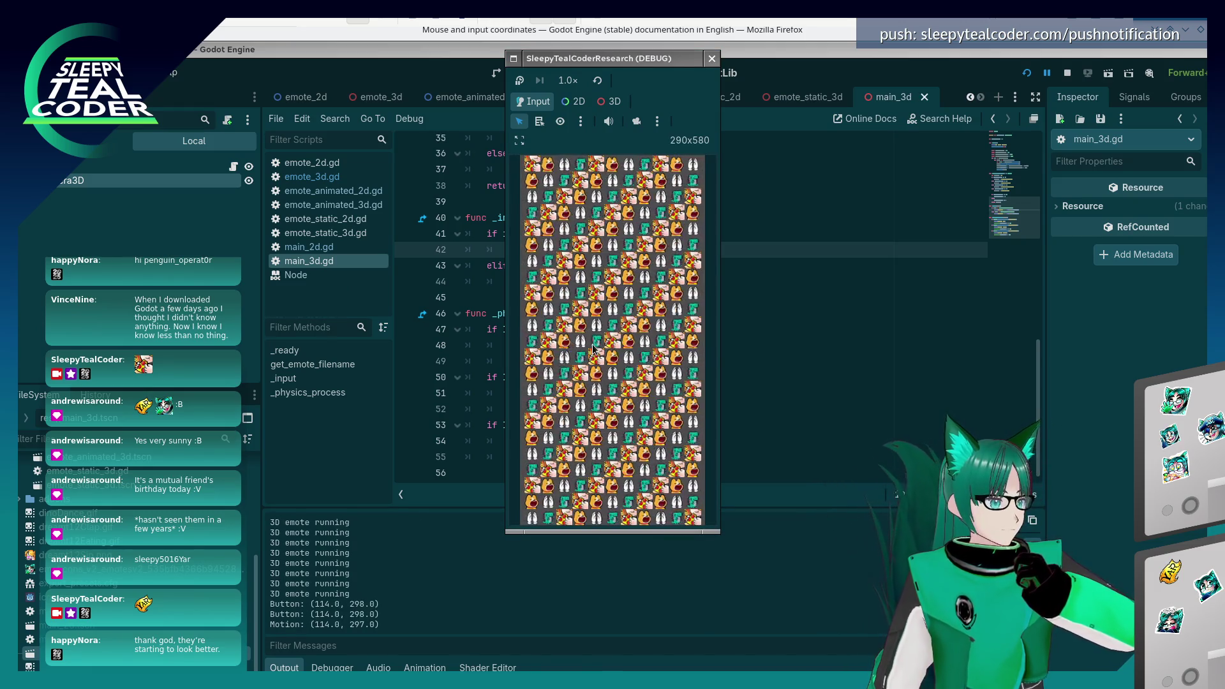
pyautogui.doubleClick(592, 348)
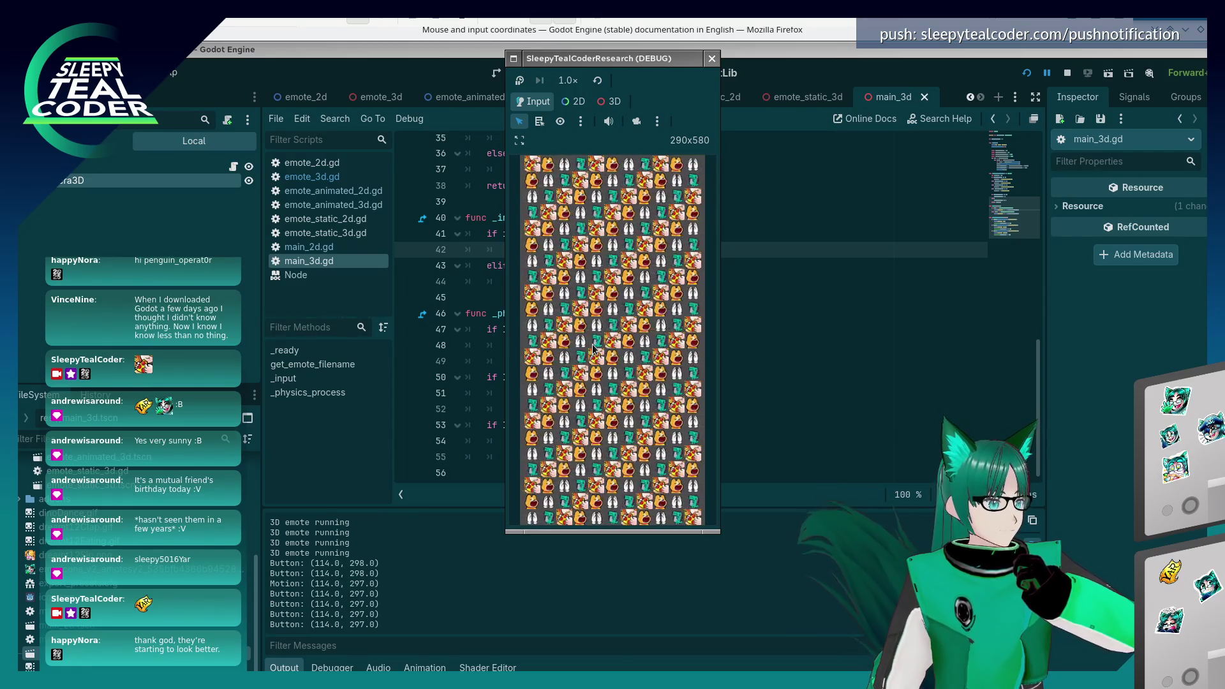
pyautogui.middleClick(592, 347)
pyautogui.click(592, 348)
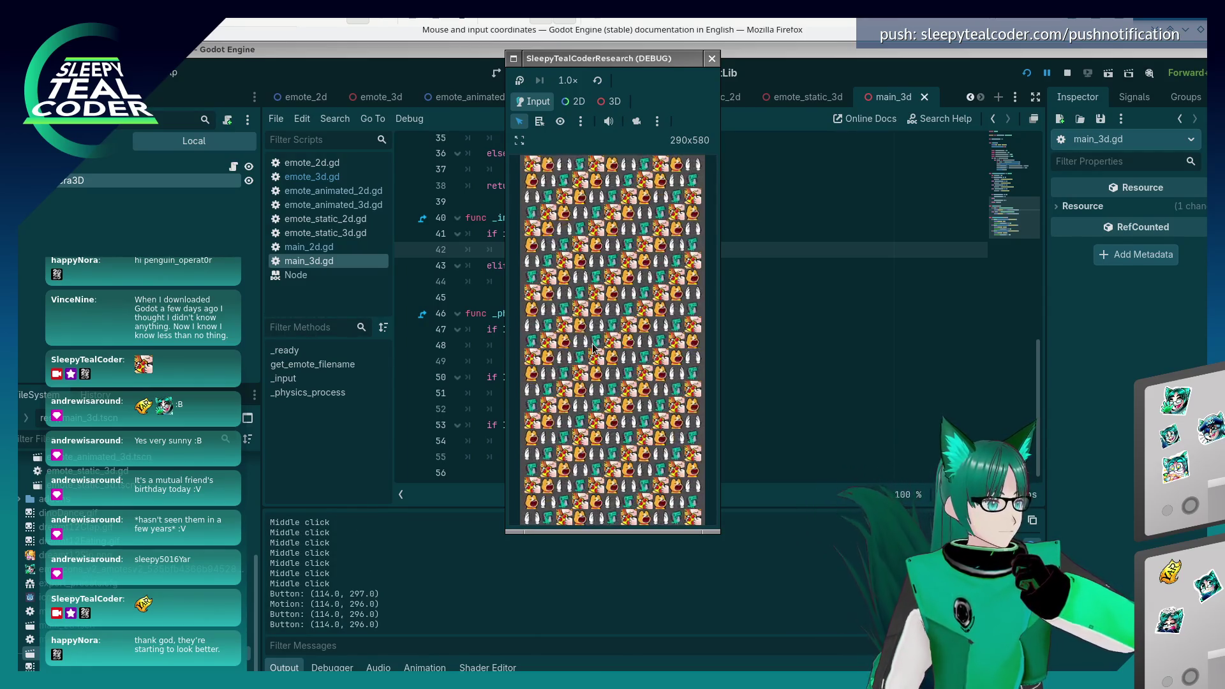
pyautogui.scroll(-5, 592, 347)
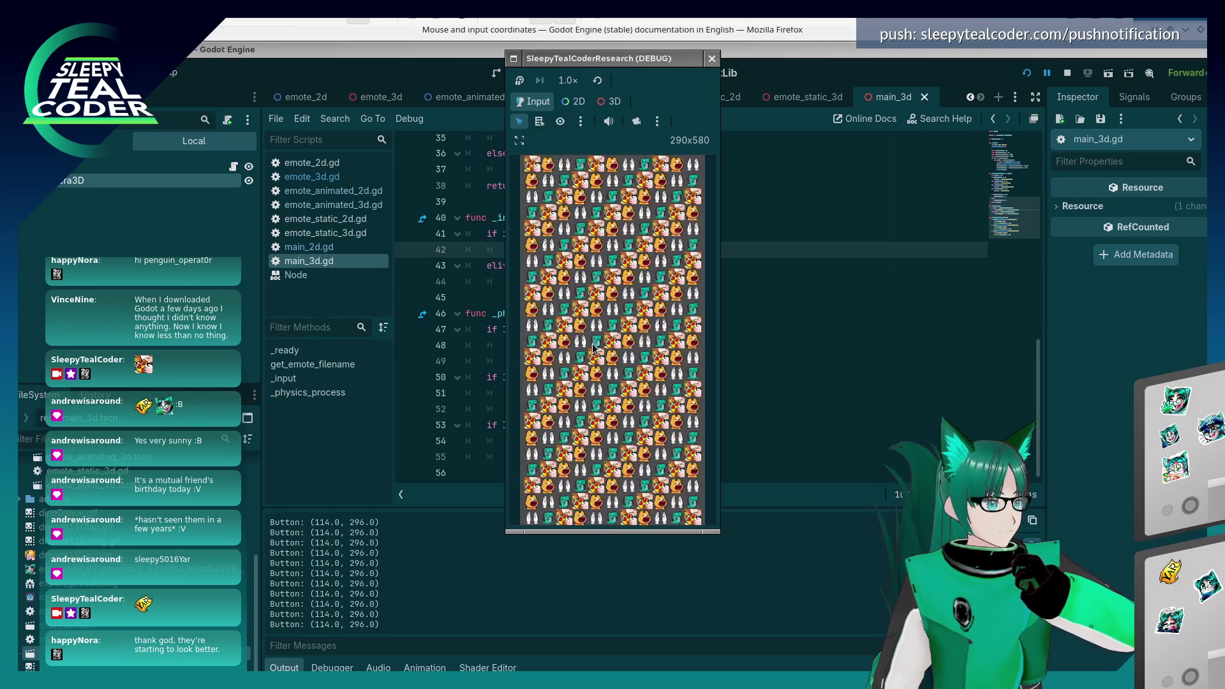
pyautogui.scroll(-5, 593, 346)
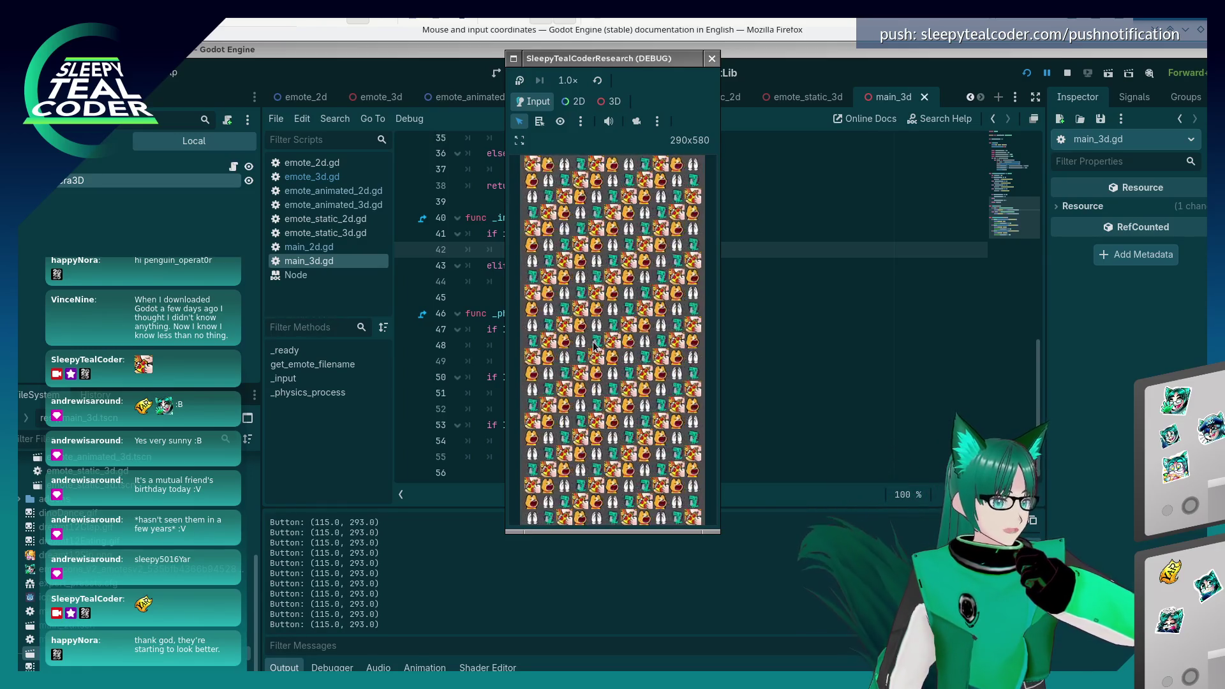
pyautogui.scroll(-3, 668, 377)
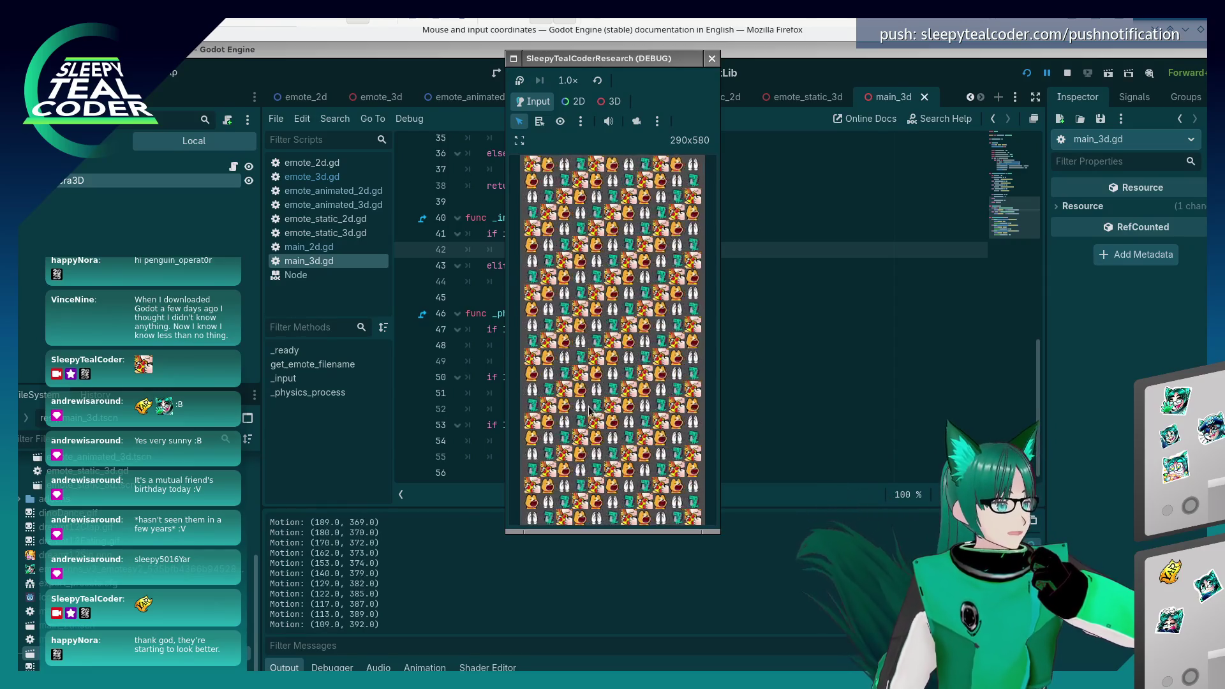
pyautogui.click(727, 330)
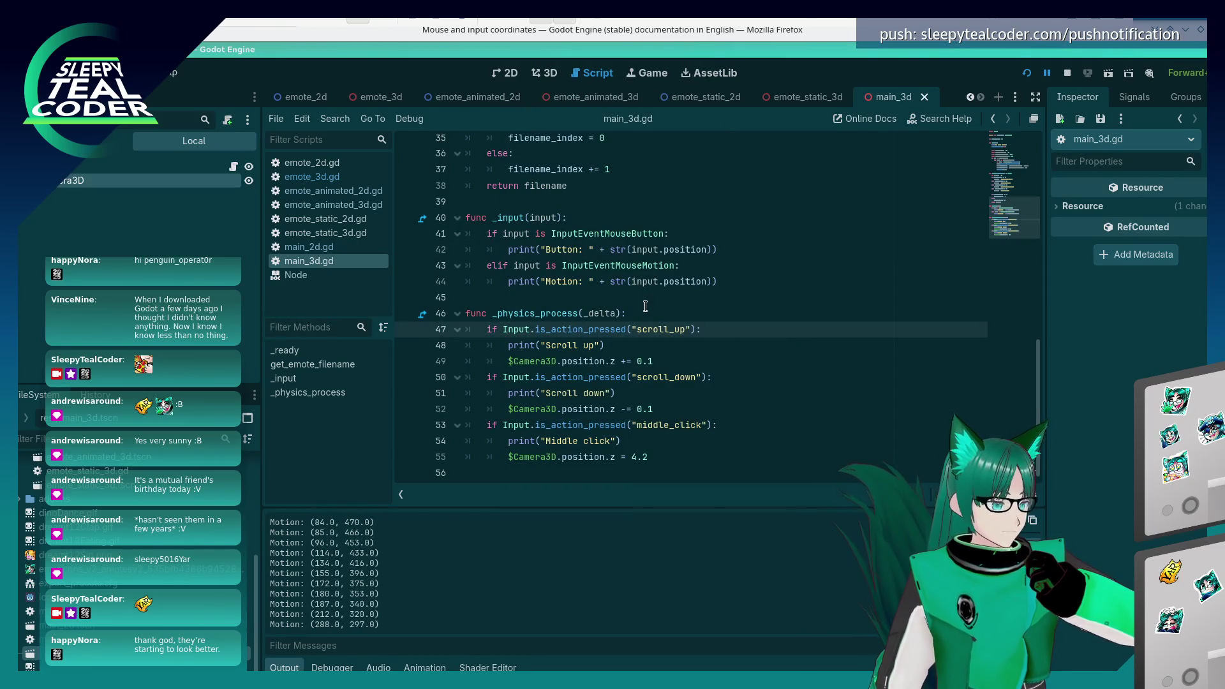
# - Replace position with button_index in the button print on line 42
pyautogui.scroll(-4, 612, 379)
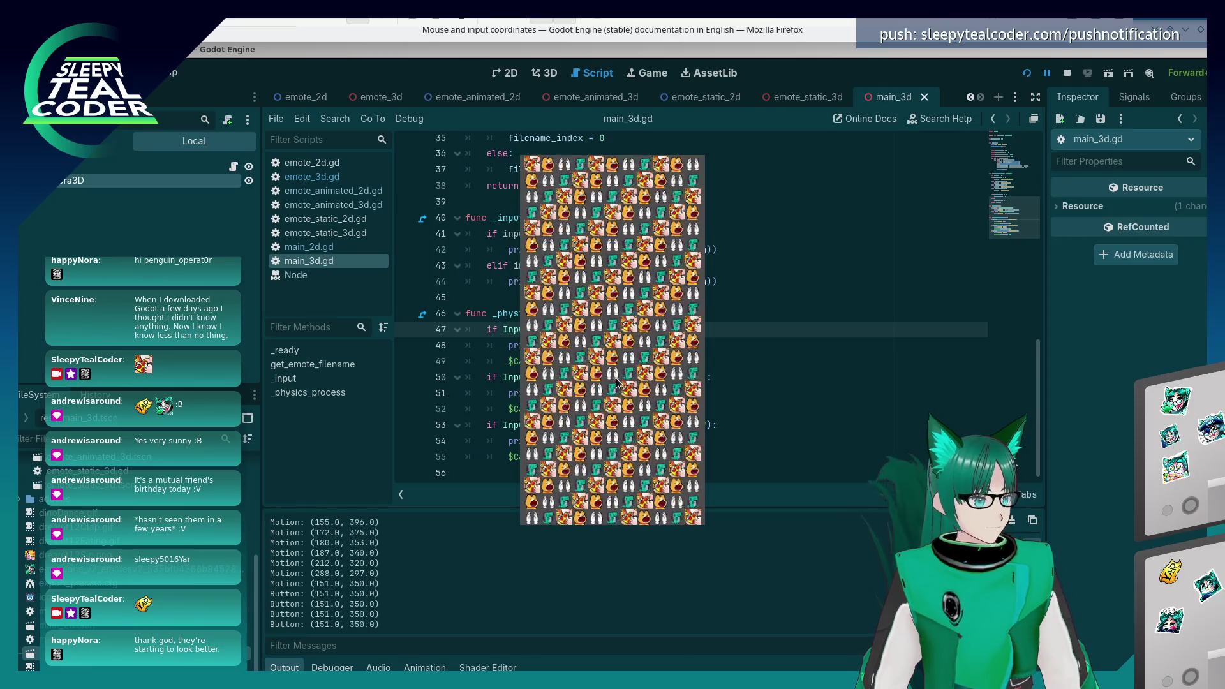
pyautogui.click(830, 273)
pyautogui.click(711, 250)
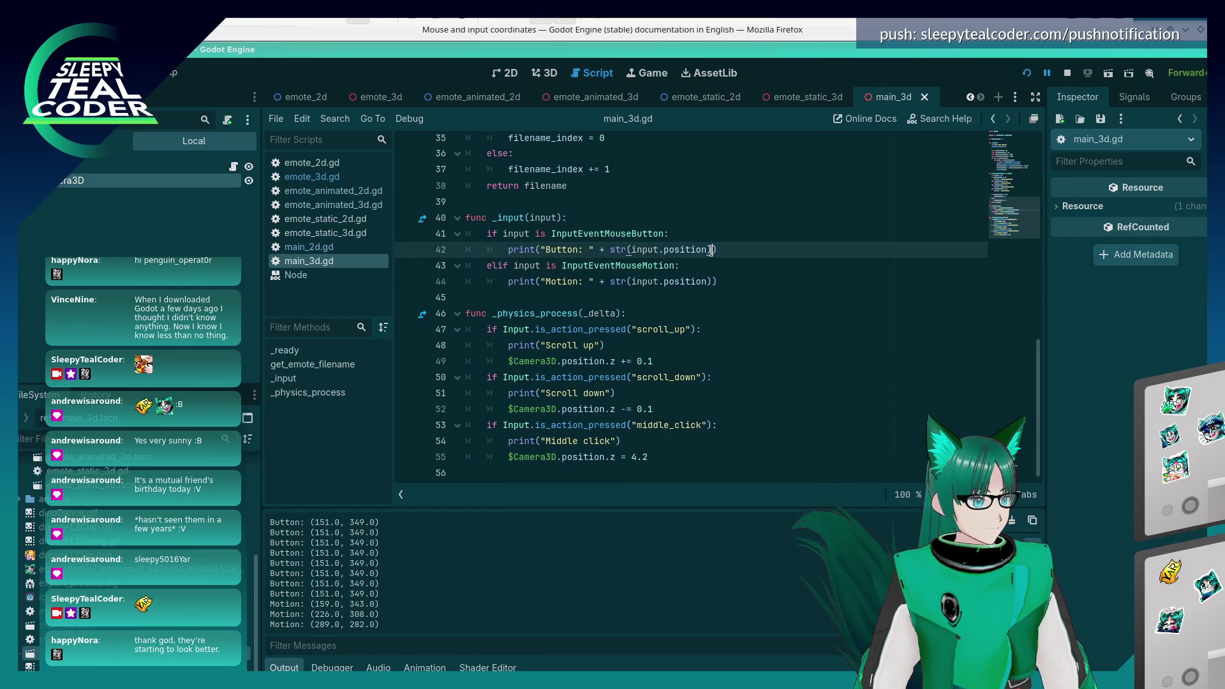
pyautogui.moveTo(705, 250); pyautogui.dragTo(667, 248)
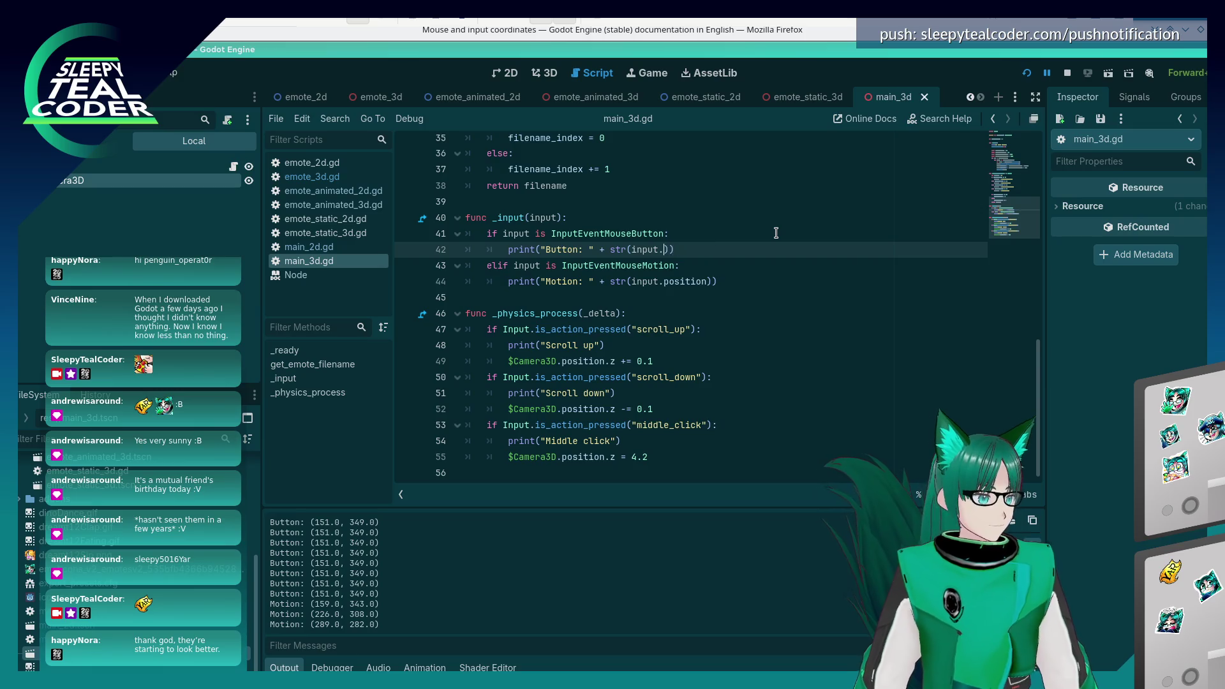
pyautogui.hotkey('ctrl', 'space')
pyautogui.press('Down')
pyautogui.press('Down')
pyautogui.press('Down')
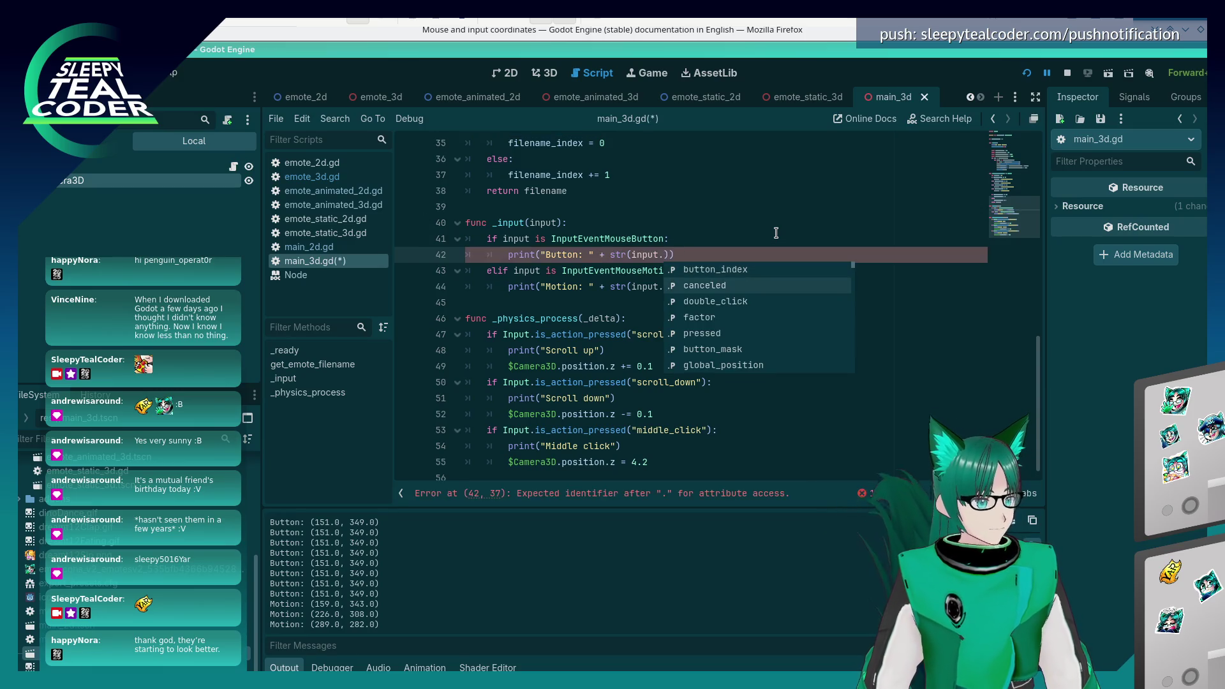
pyautogui.press('Down')
pyautogui.press('Down')
pyautogui.press('Down')
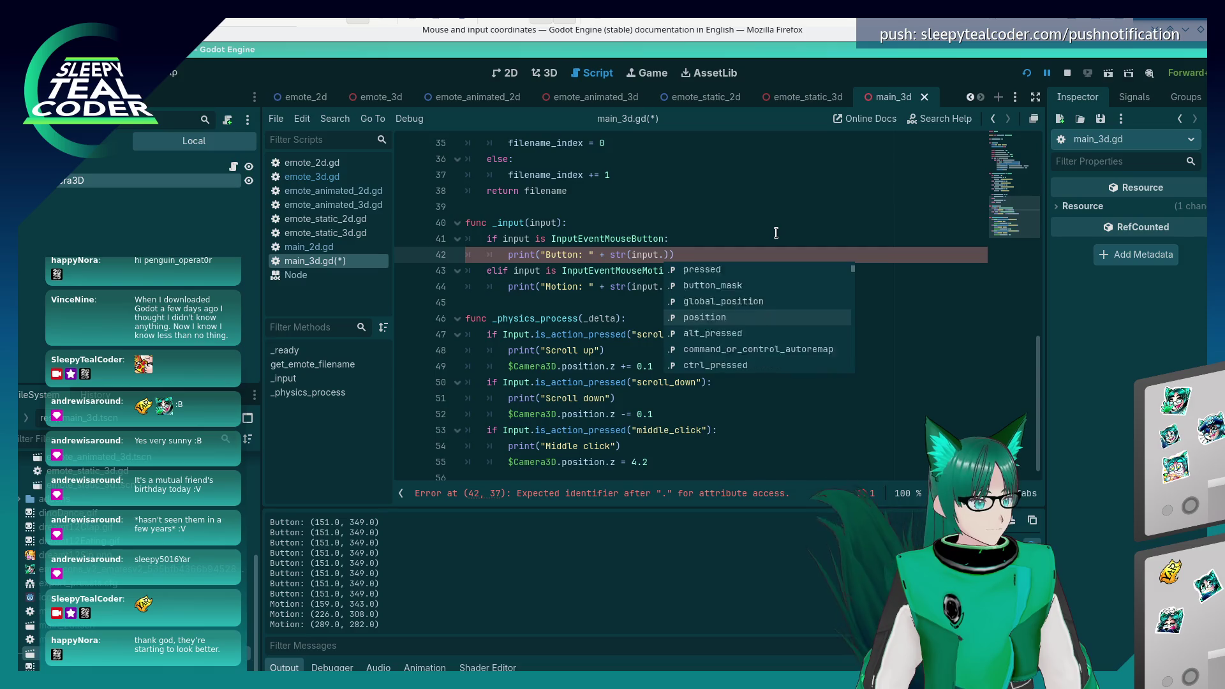
pyautogui.write('m')
pyautogui.press('BackSpace')
pyautogui.press('Escape')
pyautogui.hotkey('ctrl', 'space')
pyautogui.press('Escape')
pyautogui.hotkey('ctrl', 'space')
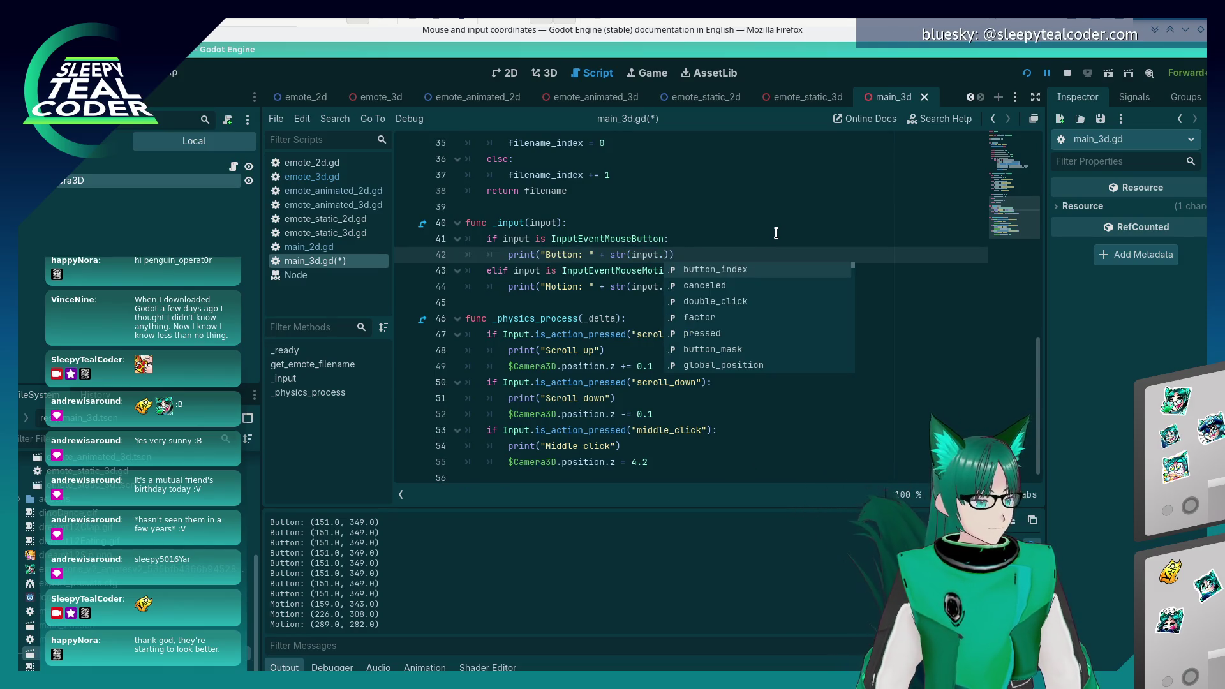
pyautogui.press('Return')
# - Replace position with tilt in the motion print on line 44 and run the project
pyautogui.press('Down')
pyautogui.press('Down')
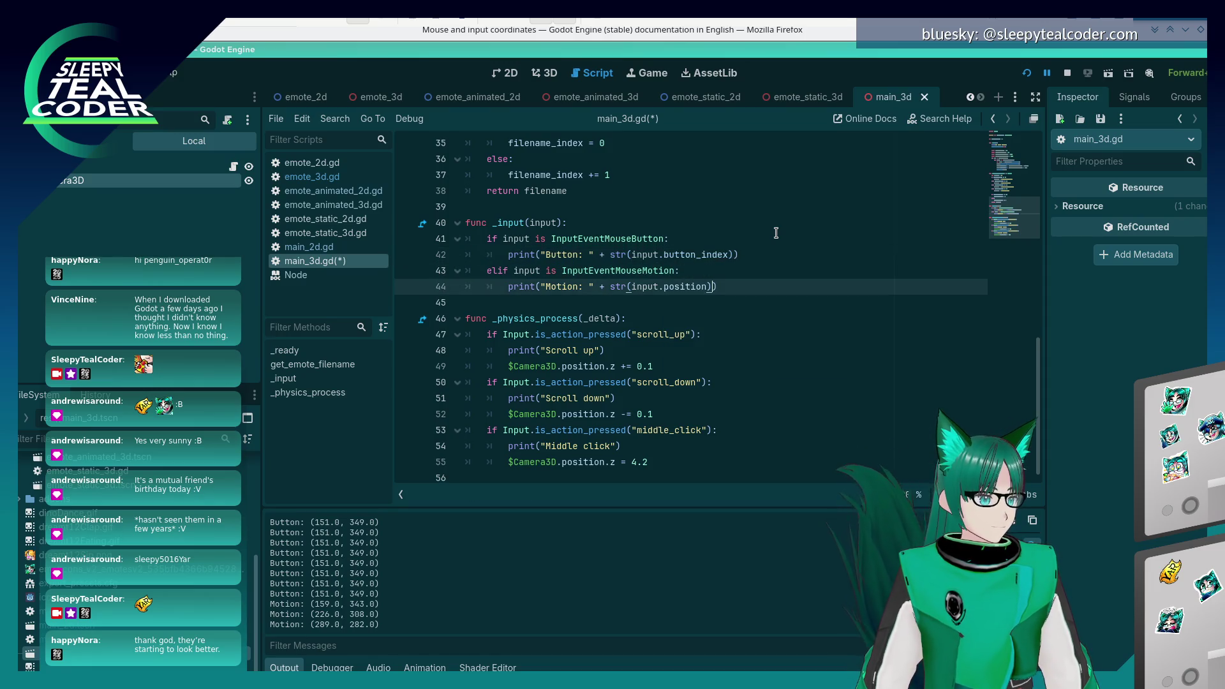
pyautogui.press('BackSpace')
pyautogui.press('BackSpace')
pyautogui.press('BackSpace')
pyautogui.hotkey('ctrl', 'space')
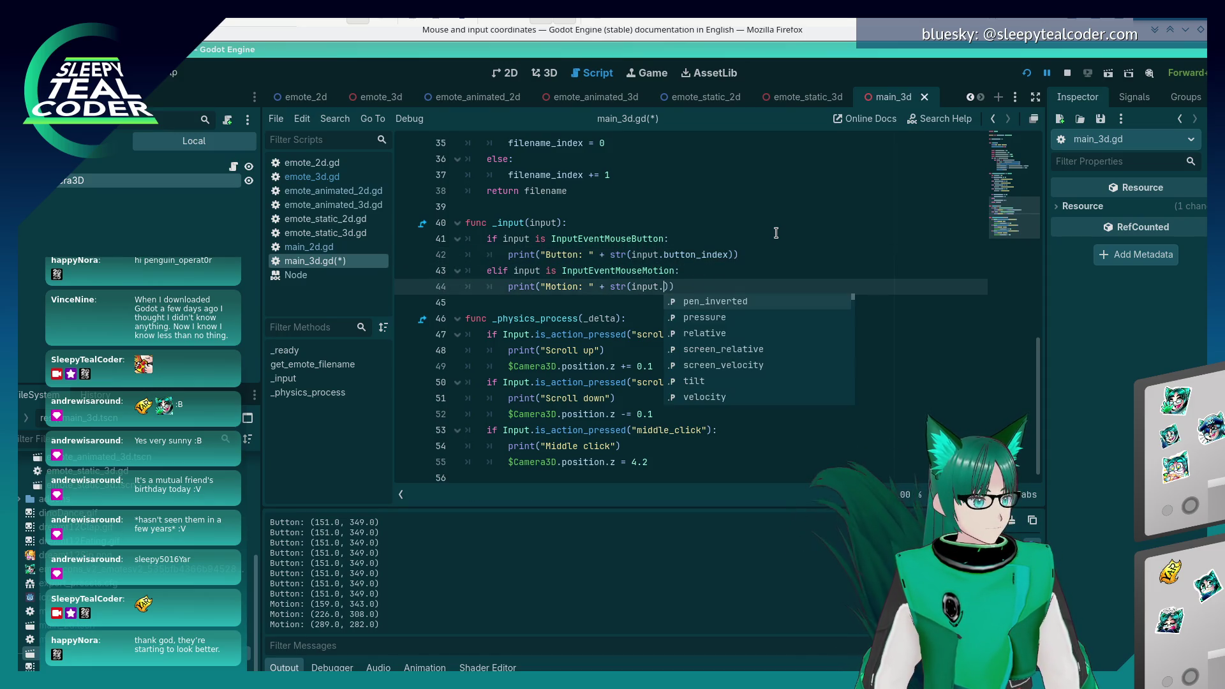
pyautogui.press('Down')
pyautogui.press('Down')
pyautogui.press('Down')
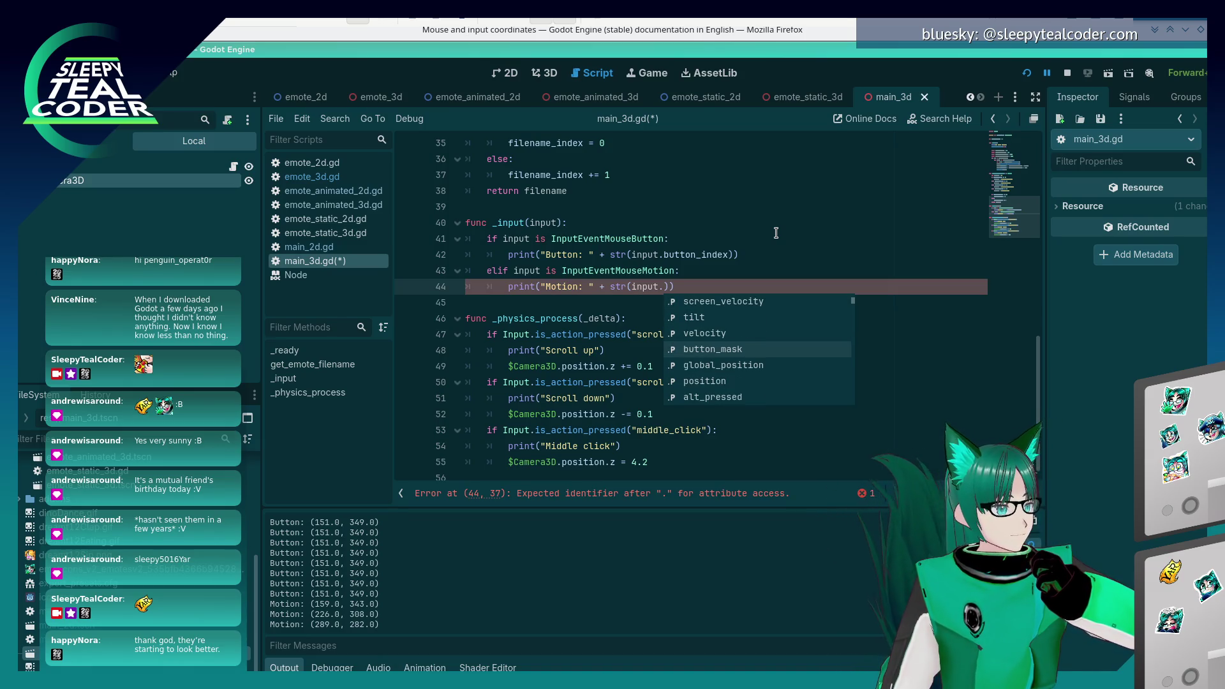
pyautogui.press('Up')
pyautogui.press('Up')
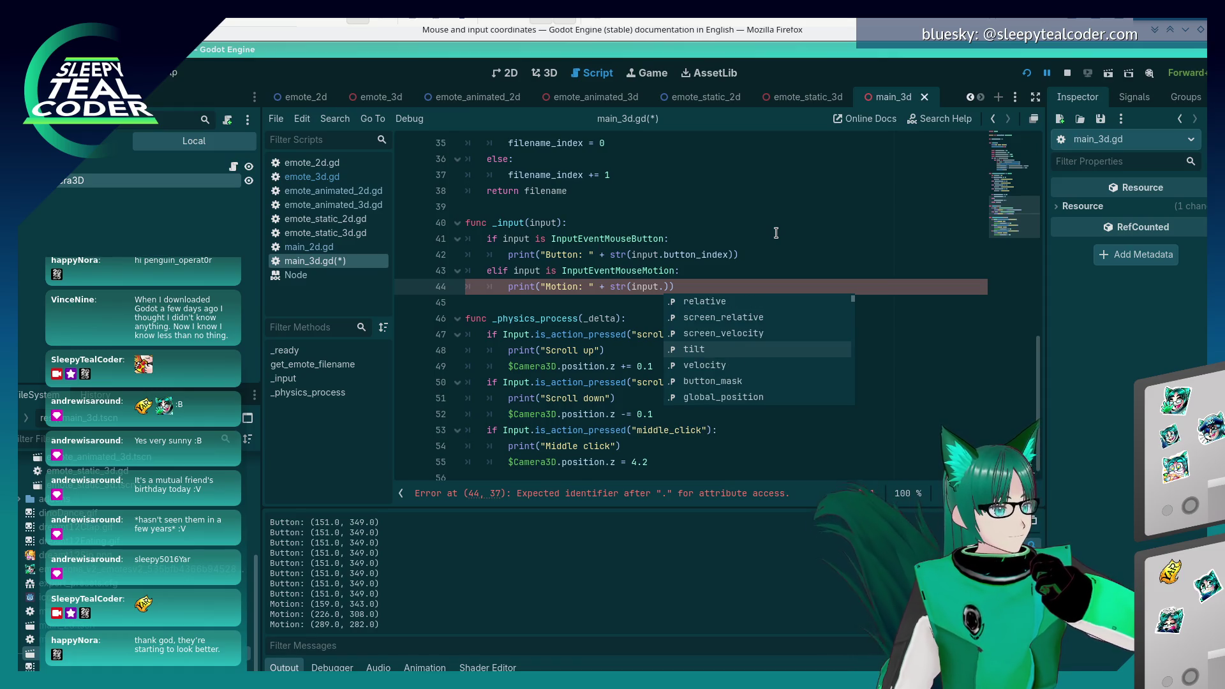
pyautogui.press('Return')
pyautogui.click(1027, 73)
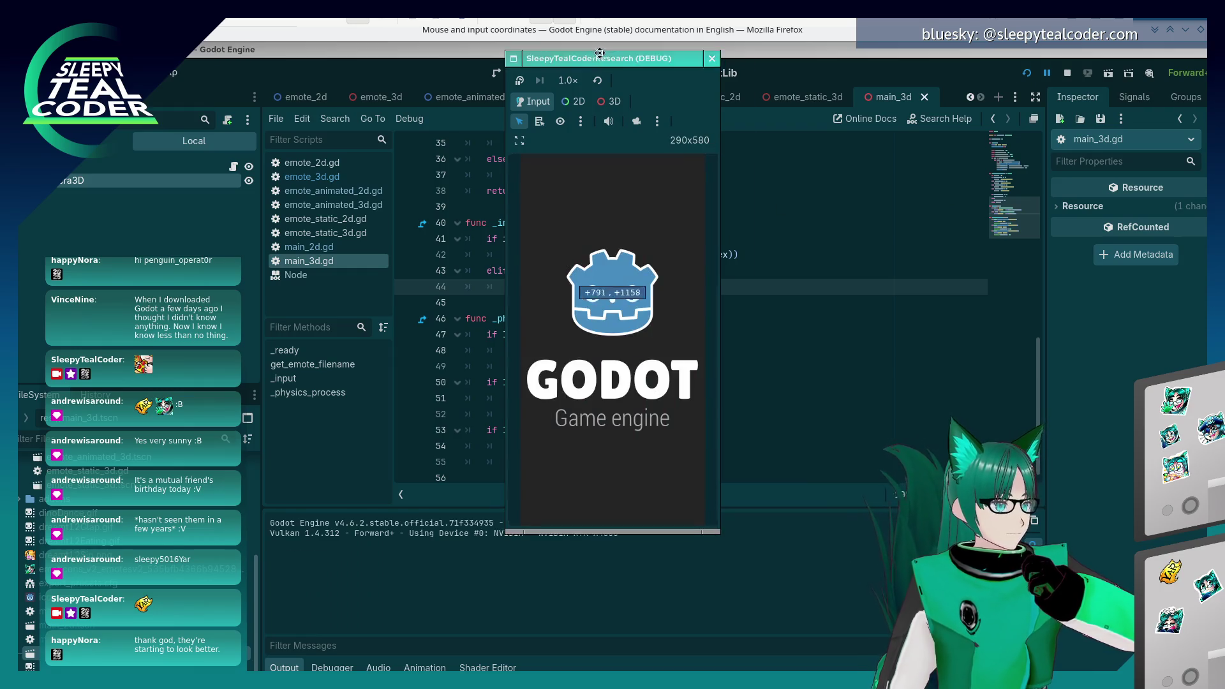
# - Move the game window aside and log wheel scrolls and a middle click as Buttons 4, 5 and 3
pyautogui.moveTo(577, 55); pyautogui.dragTo(820, 89)
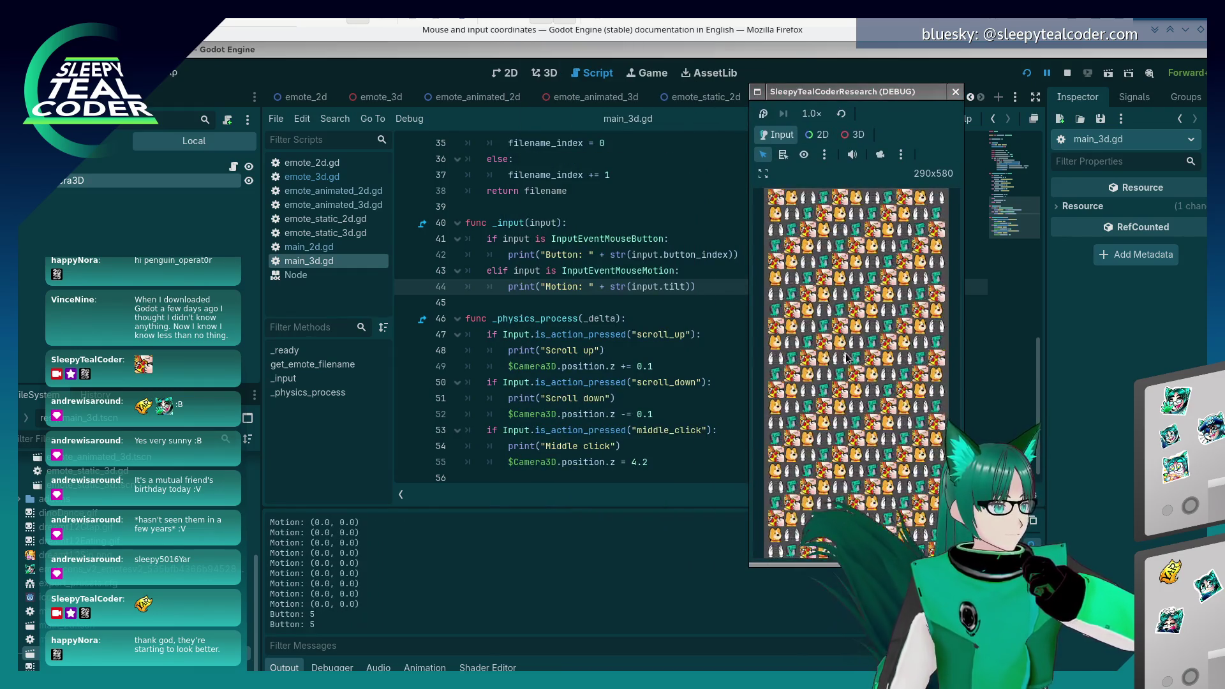
pyautogui.scroll(-3, 854, 355)
pyautogui.scroll(5, 861, 352)
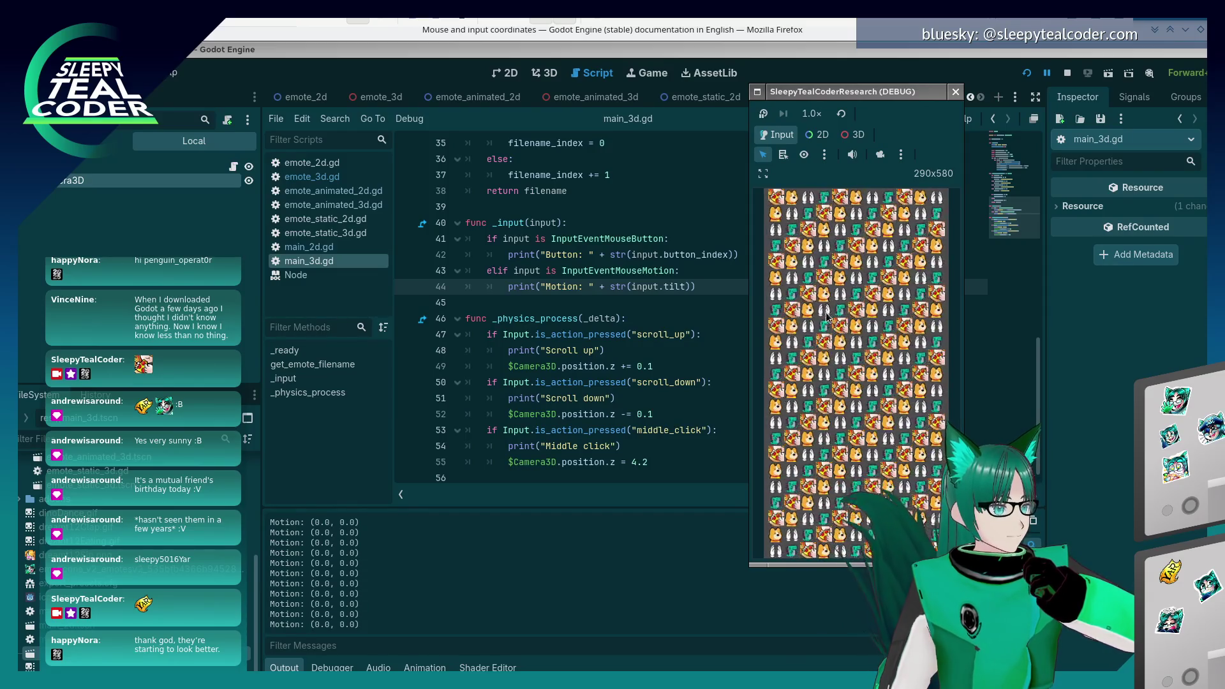
pyautogui.scroll(-5, 861, 391)
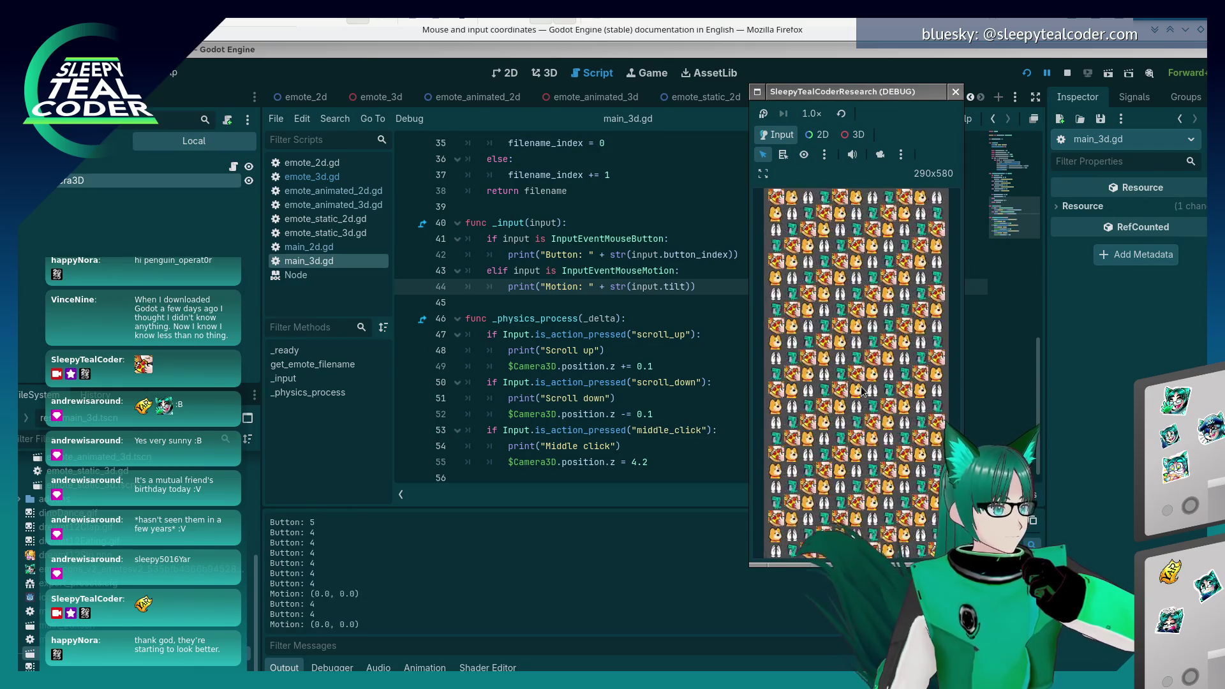
pyautogui.middleClick(861, 392)
pyautogui.scroll(10, 861, 392)
pyautogui.scroll(-5, 861, 391)
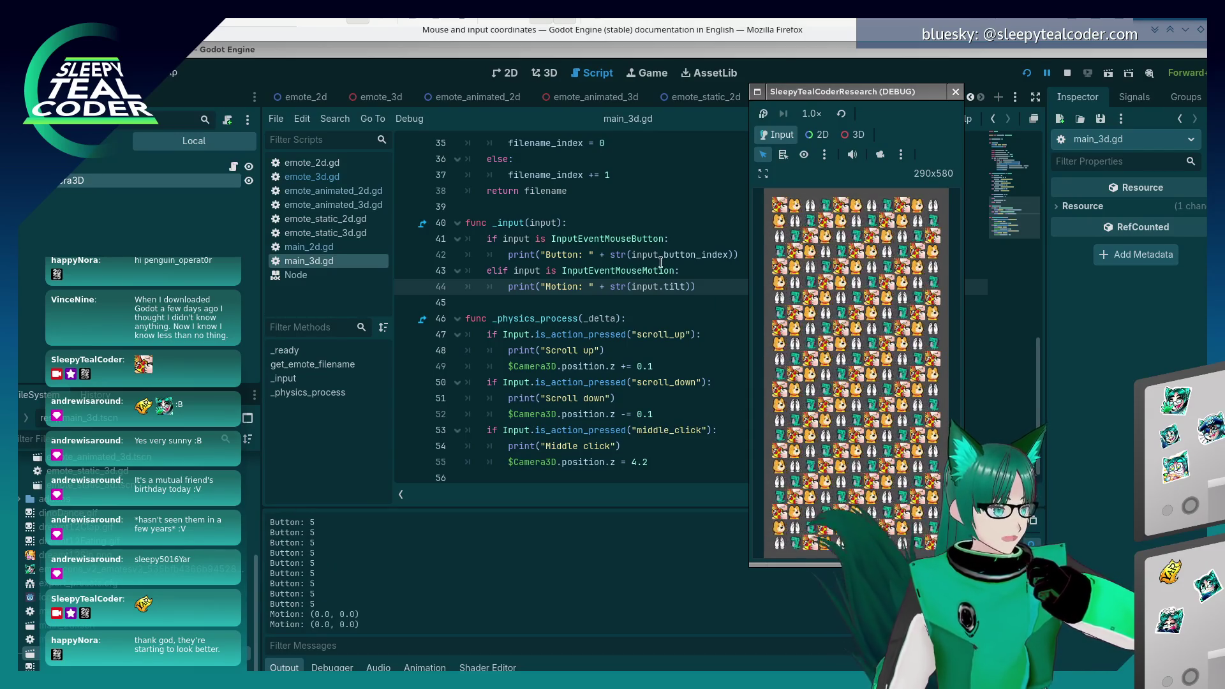
pyautogui.click(628, 224)
# - Add comments '# 3 is middle click', '# 4 is scrolling up', '# 5 is scrolling down' under _input and save
pyautogui.press('Return')
pyautogui.write('# ')
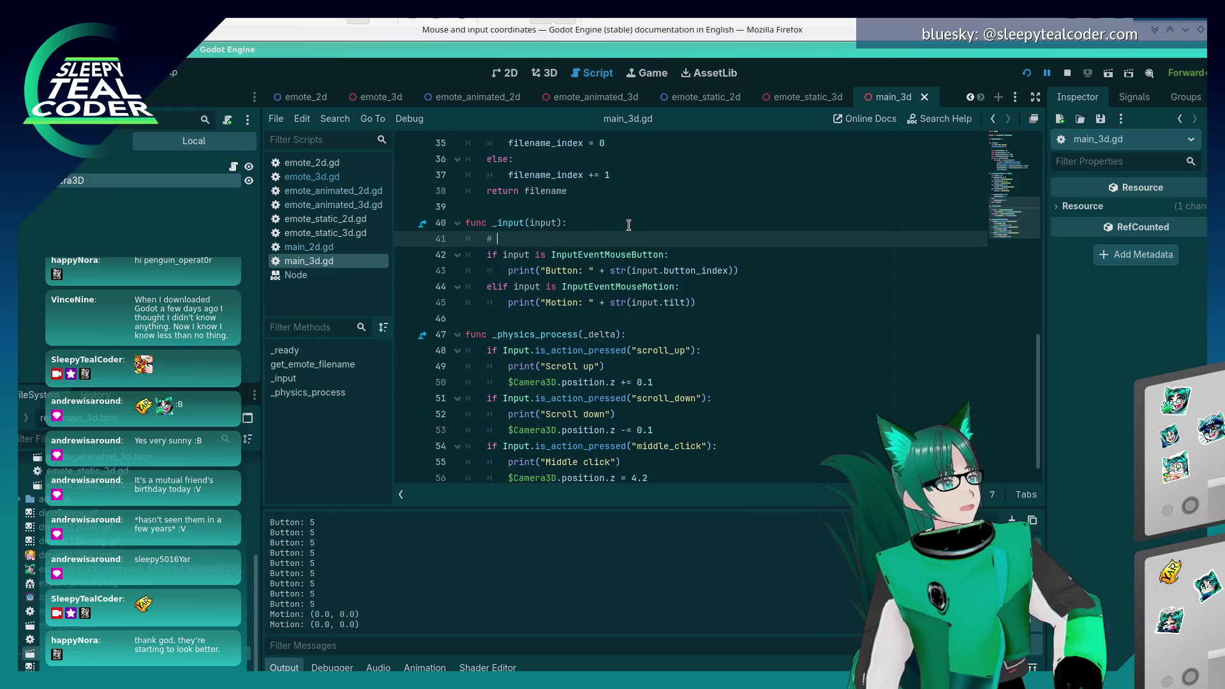
pyautogui.write('3 is middle click')
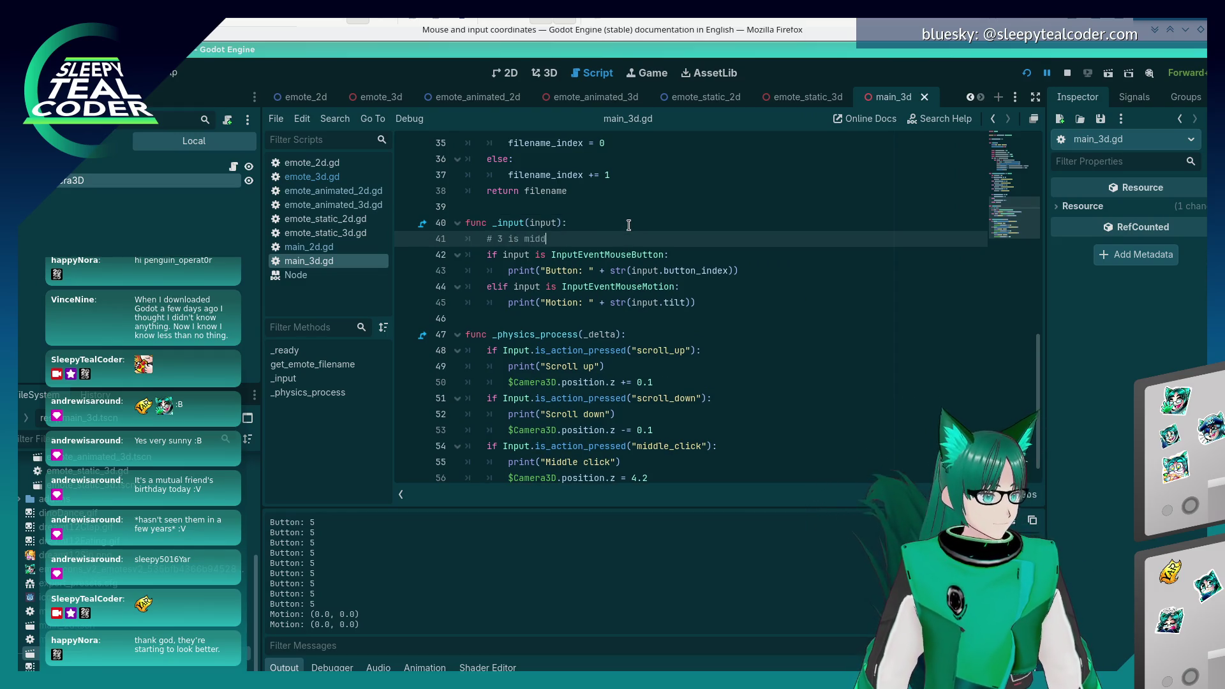
pyautogui.press('Return')
pyautogui.write('# 4 is')
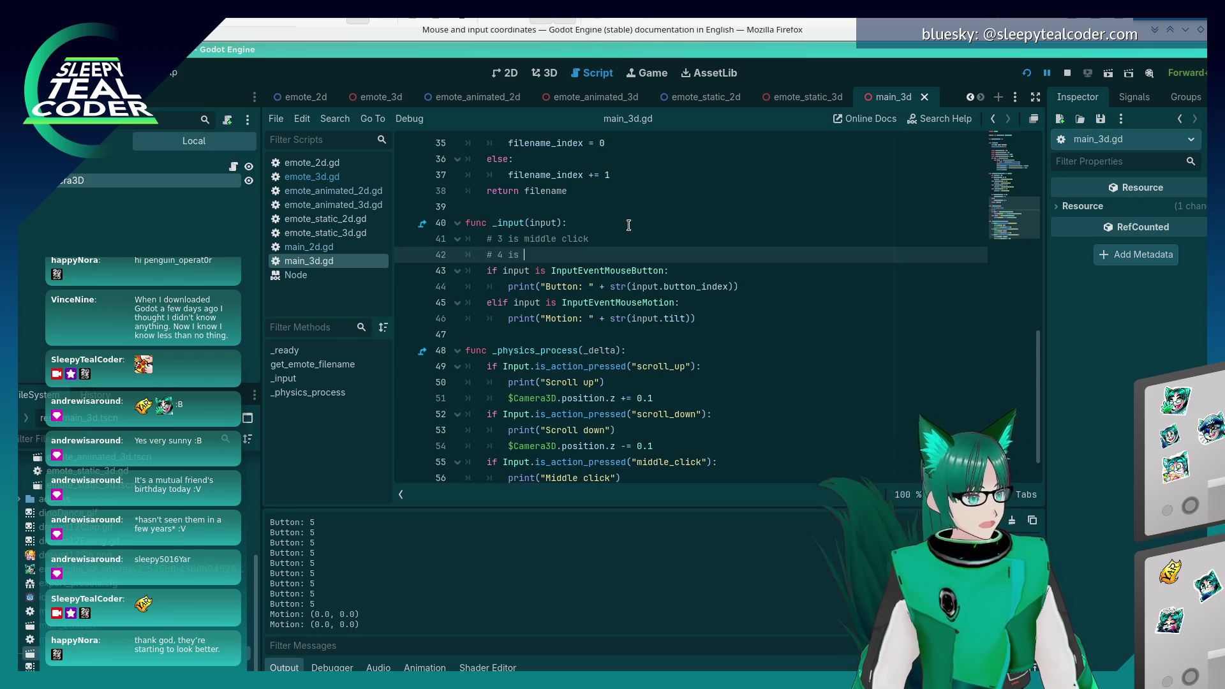
pyautogui.hotkey('alt', 'Tab')
pyautogui.scroll(5, 855, 319)
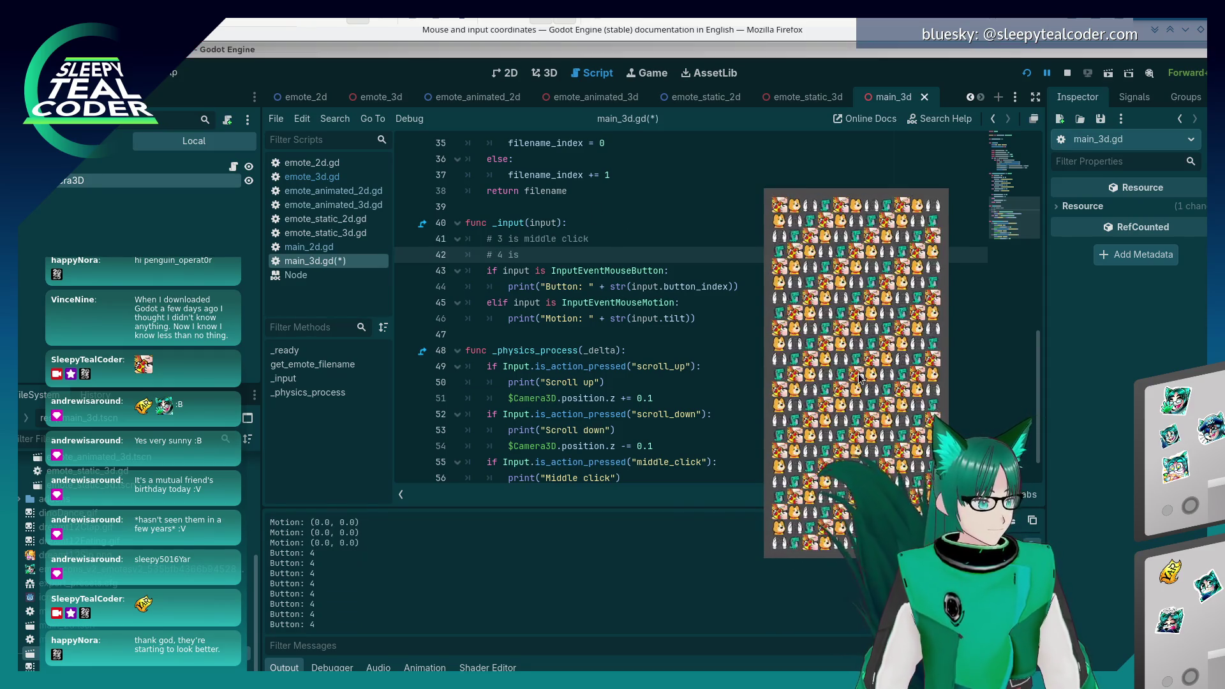
pyautogui.click(572, 255)
pyautogui.write('scrolling up')
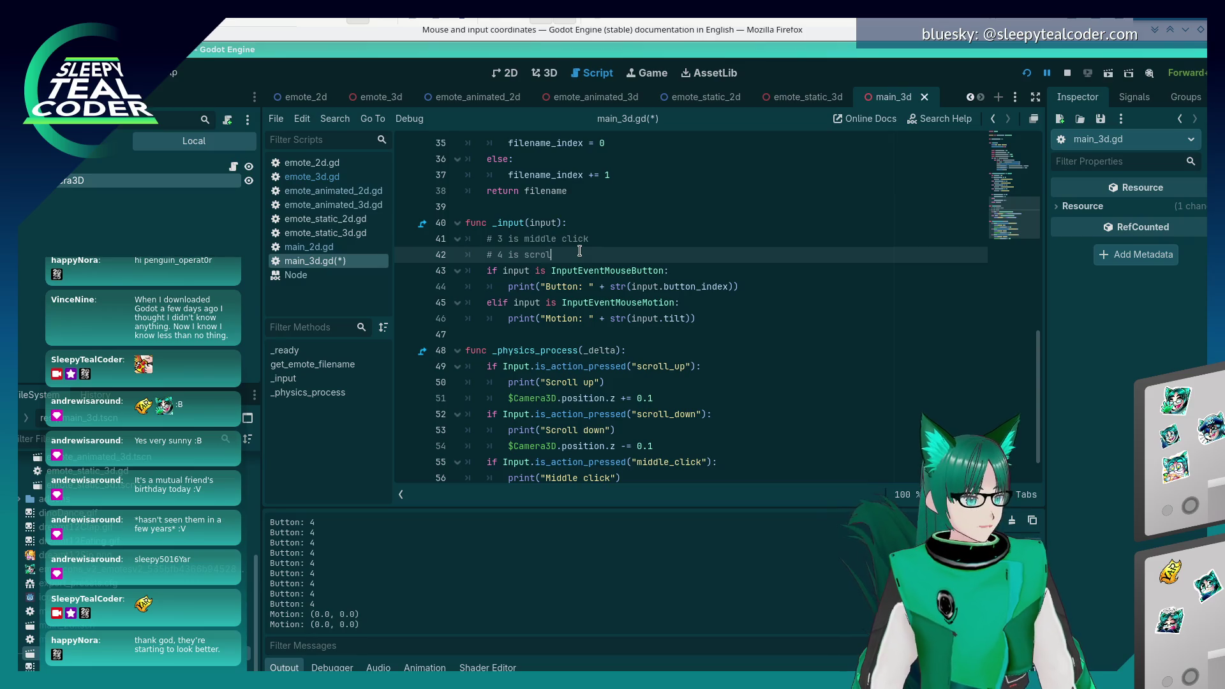
pyautogui.press('Return')
pyautogui.write('# 5 is')
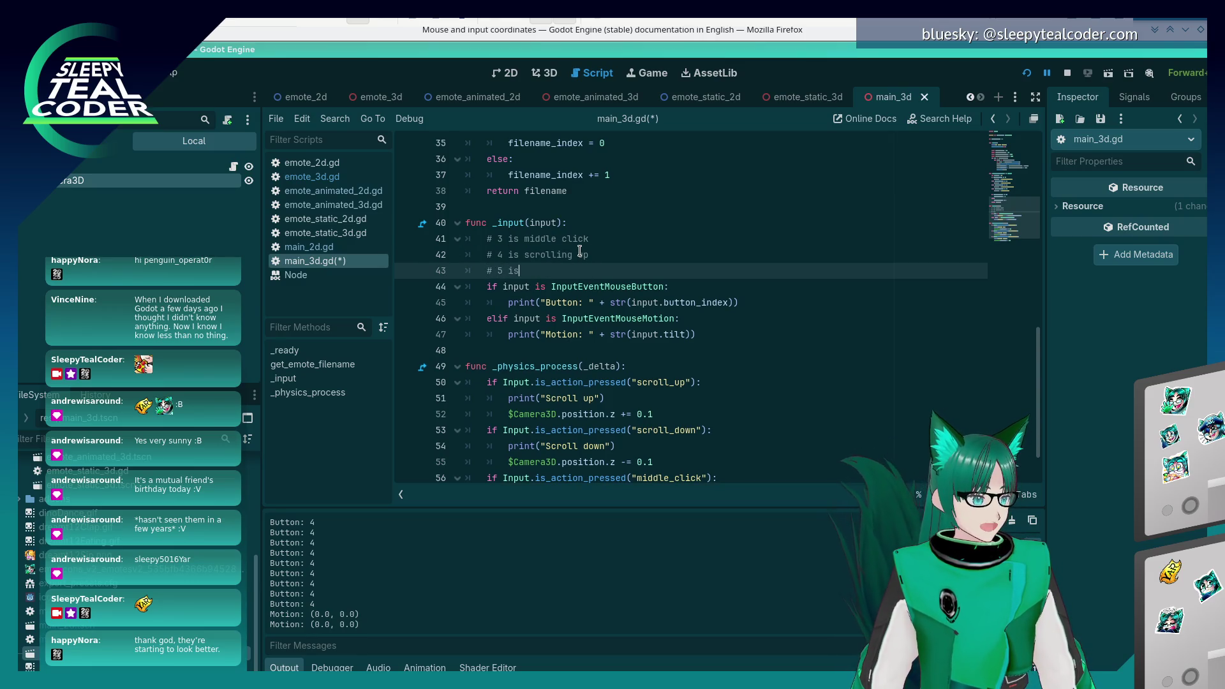
pyautogui.write(' scrolling down')
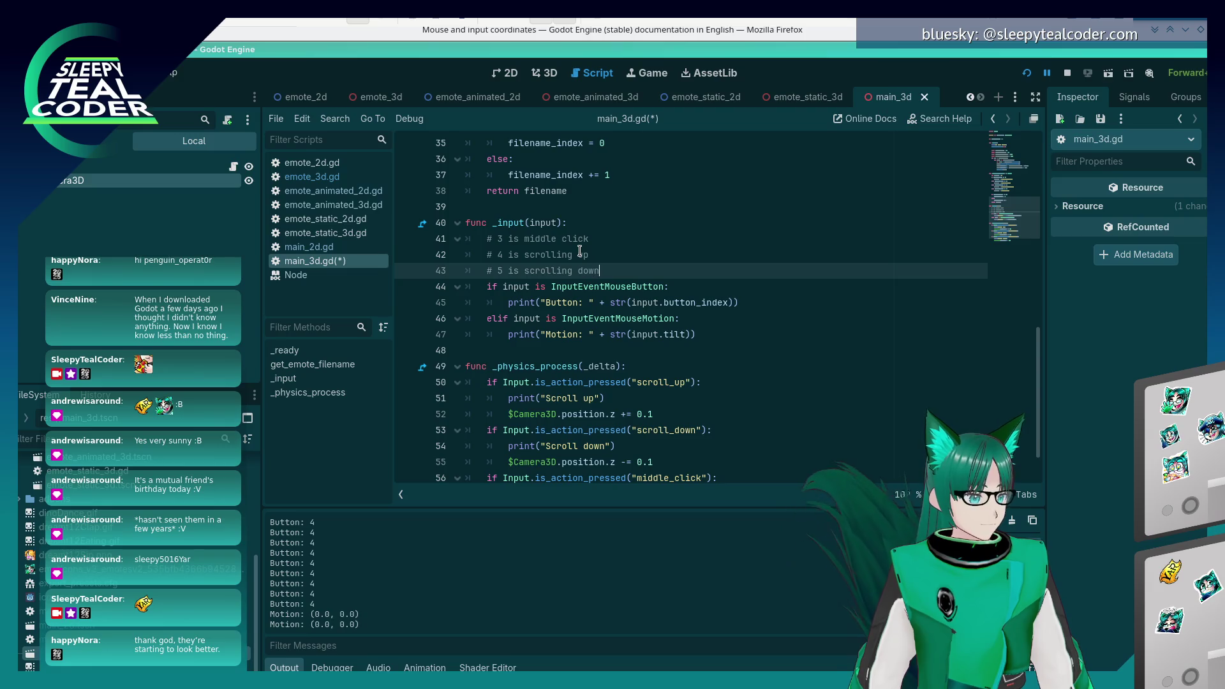
pyautogui.hotkey('ctrl', 's')
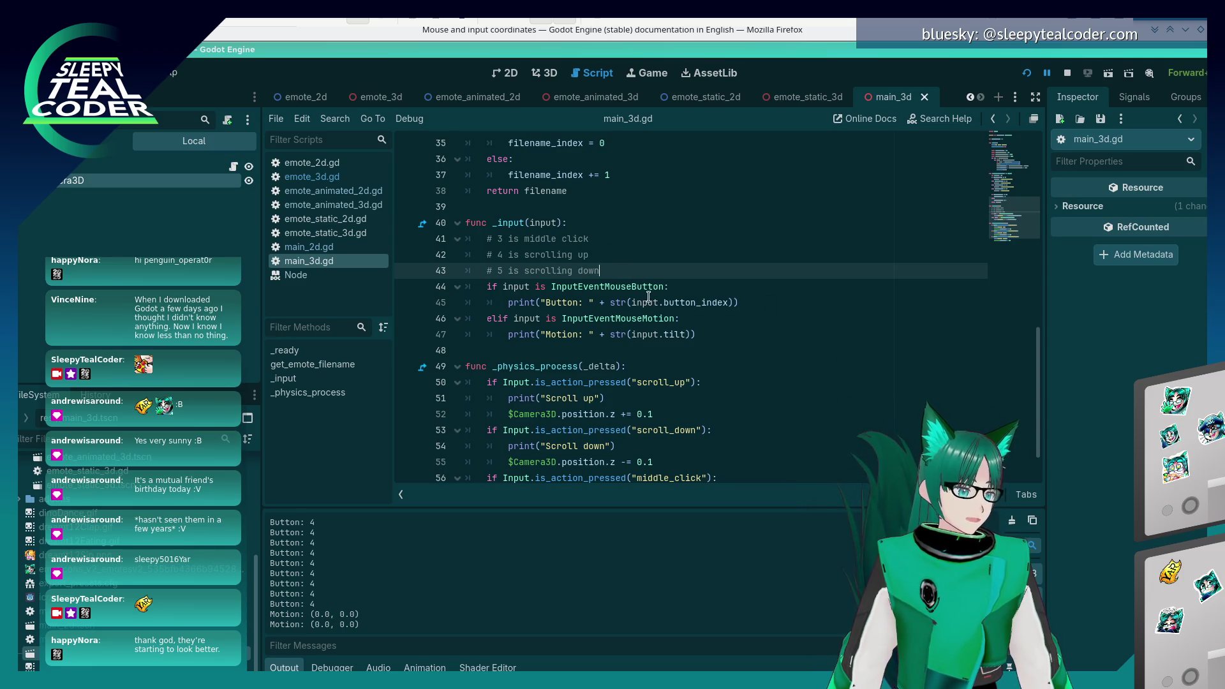
pyautogui.moveTo(656, 302)
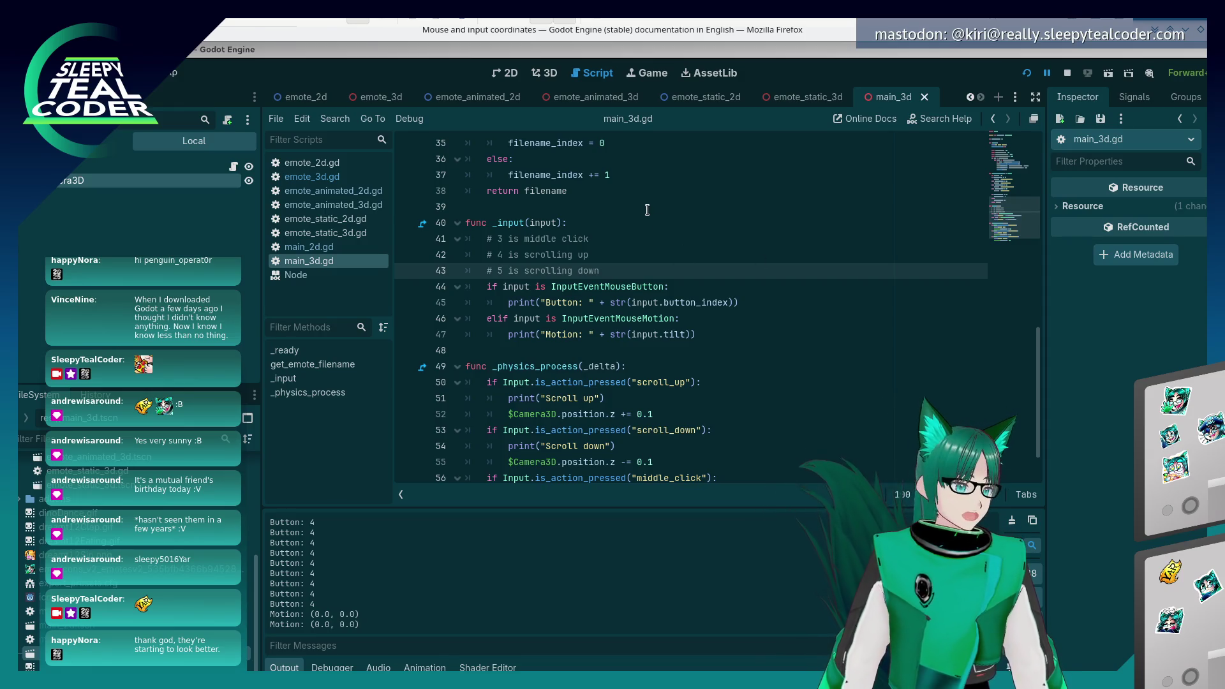
# - Log a left click as Button: 1 in the running game, then close the game to stop it
pyautogui.click(893, 238)
pyautogui.hotkey('alt', 'Tab')
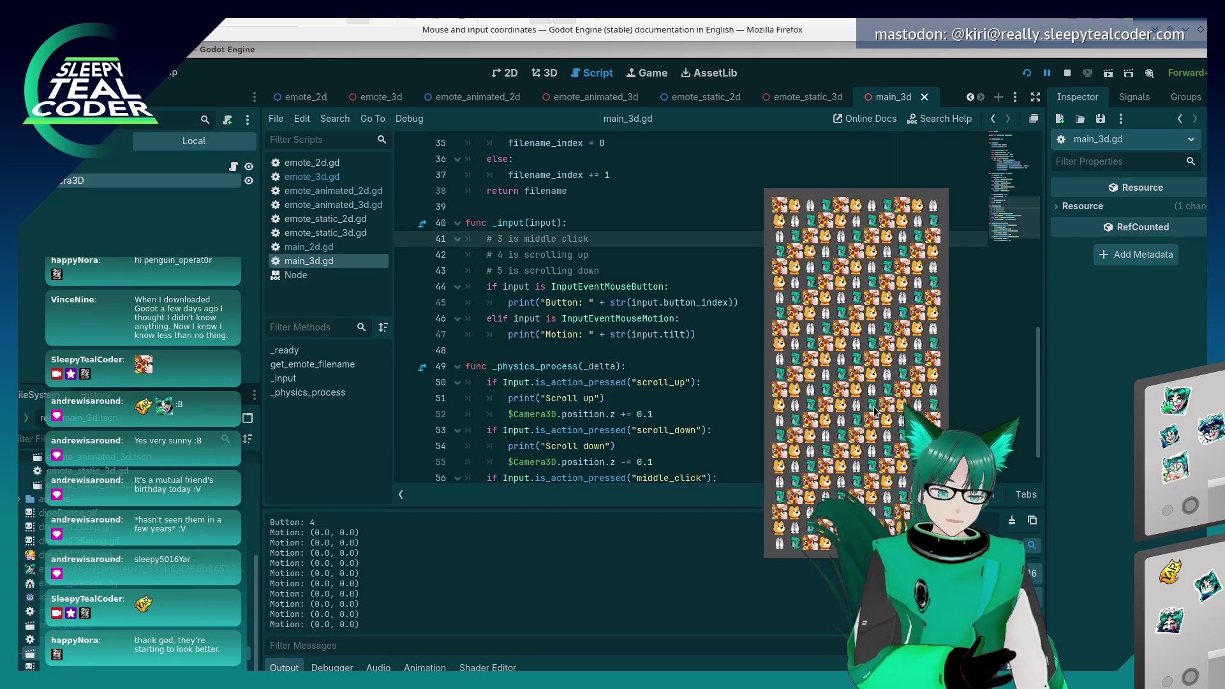
pyautogui.click(866, 367)
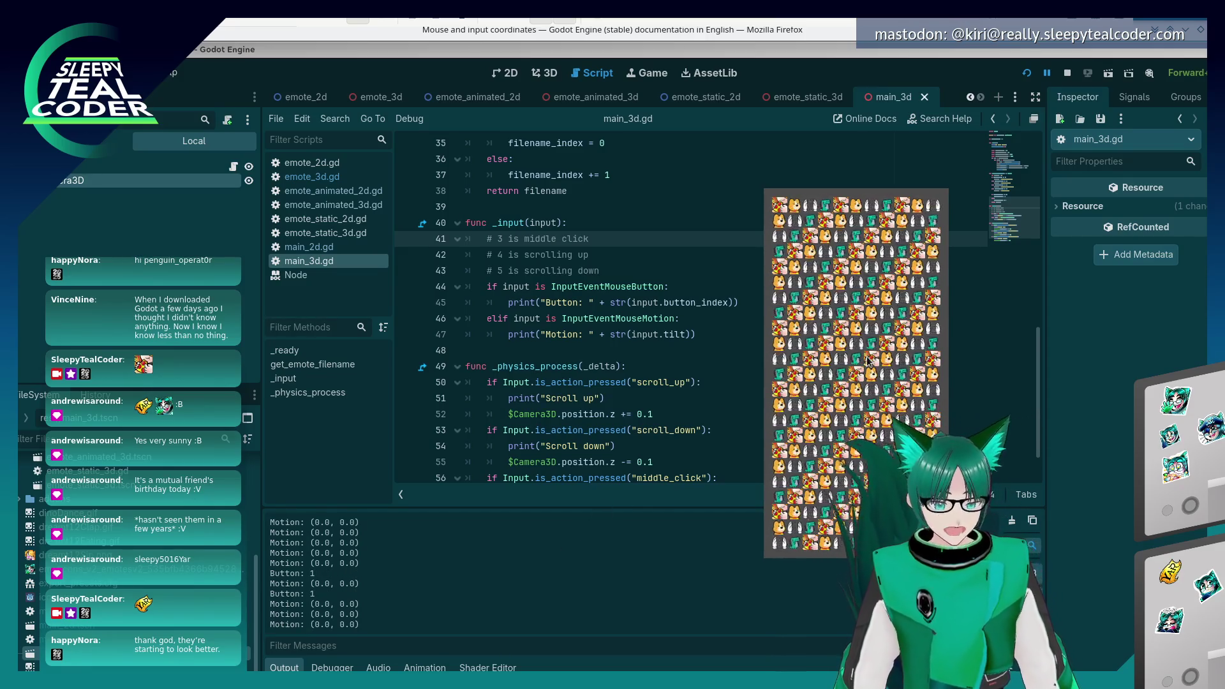
pyautogui.hotkey('alt', 'F4')
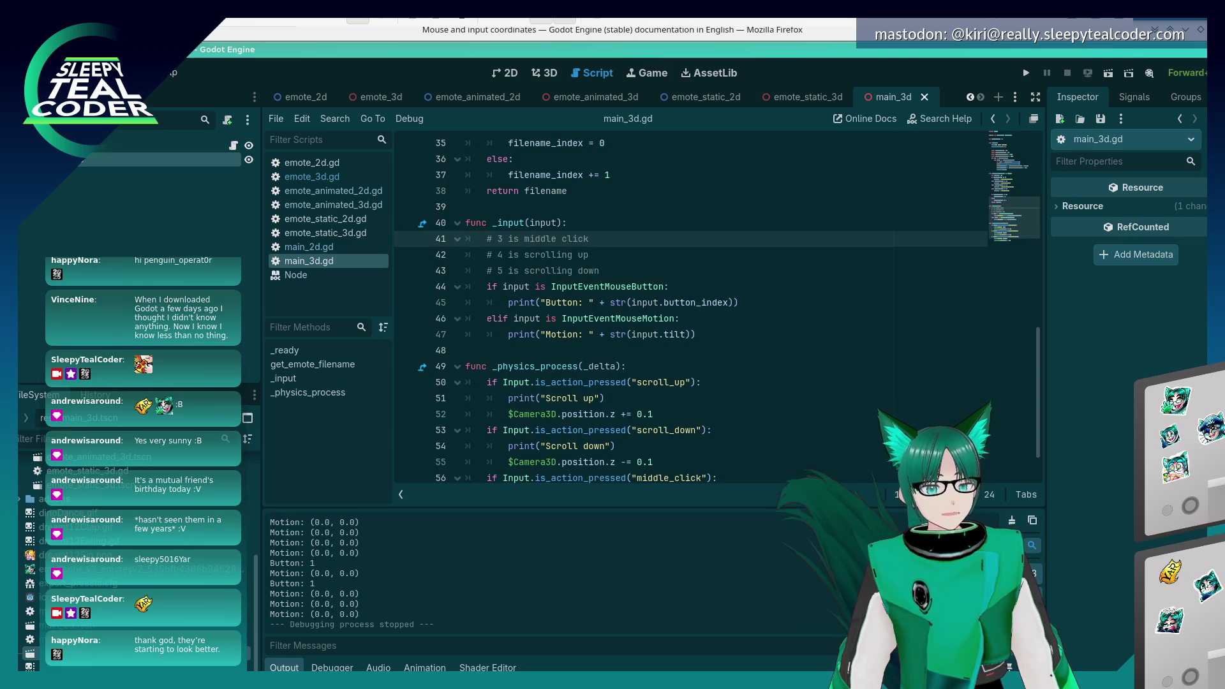